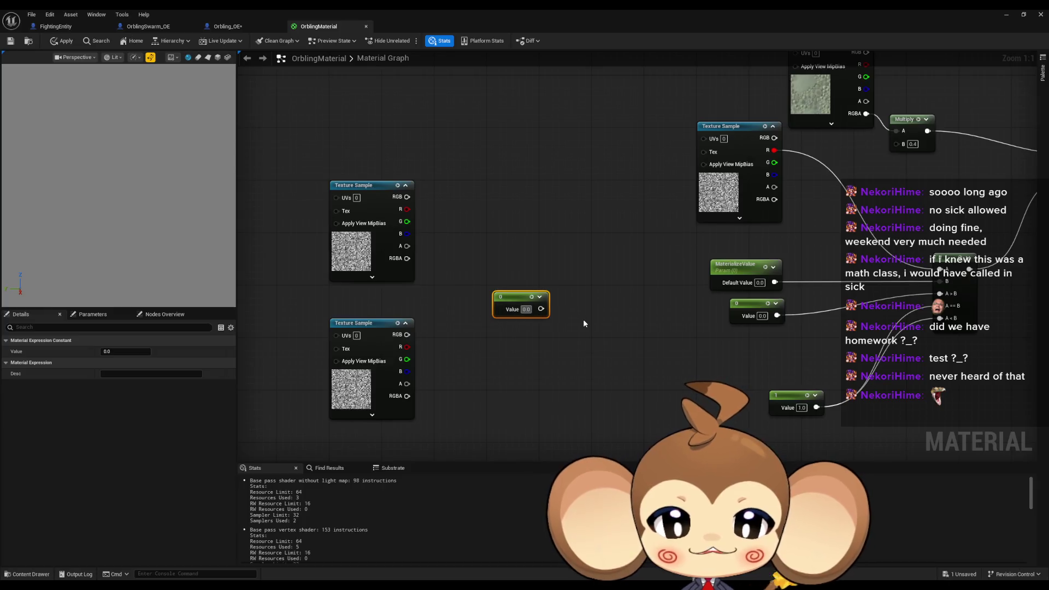
# Step: Set the constant node's value to 0.01, then inspect the noise Texture Sample and constant nodes
pyautogui.write('0.01')
pyautogui.press('Return')
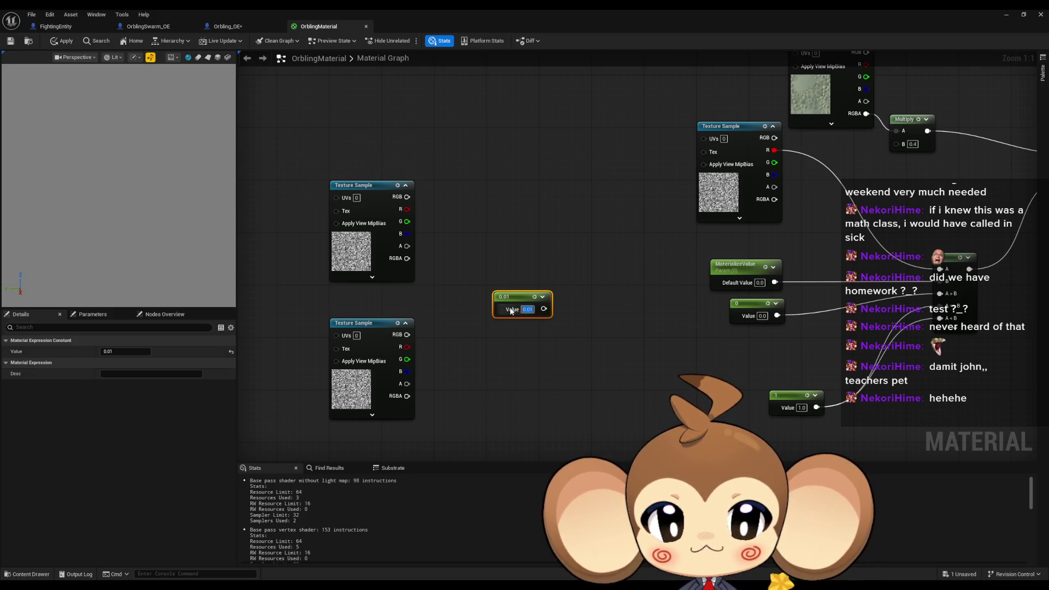
pyautogui.click(358, 186)
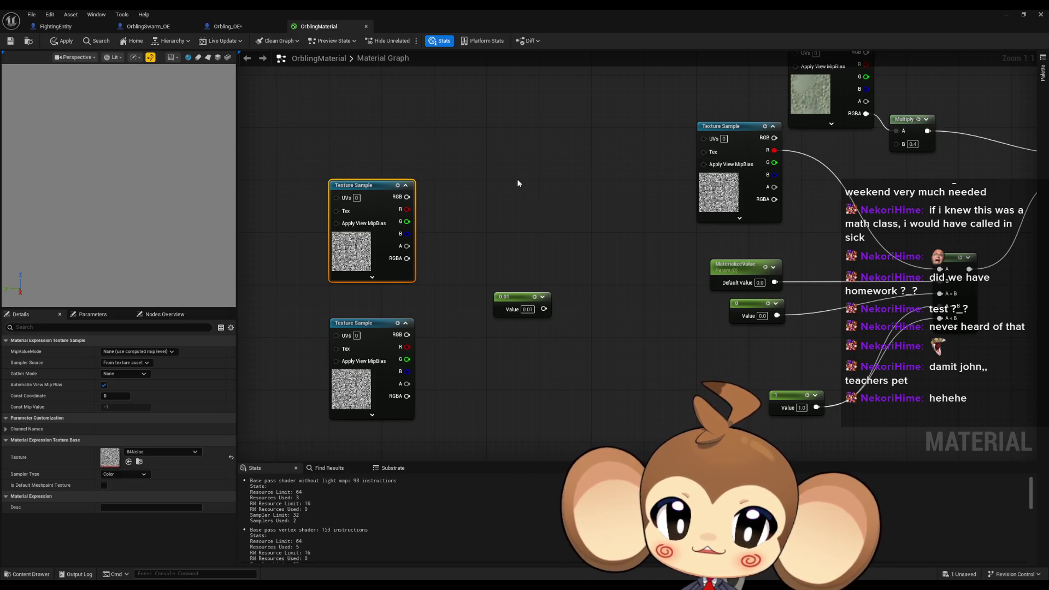
pyautogui.click(505, 296)
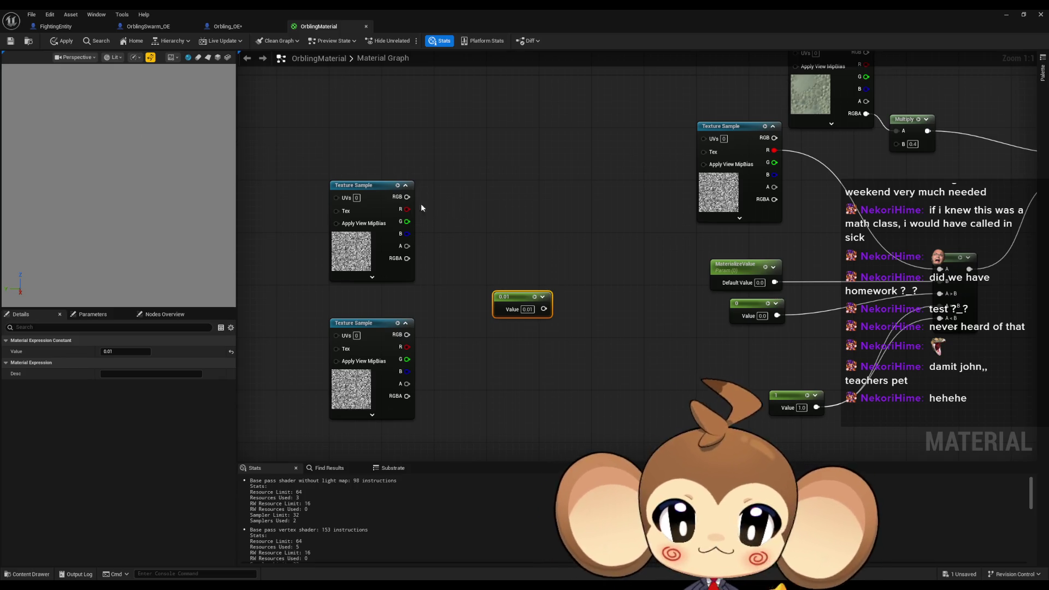
# Step: Add a Multiply node fed by the noise Texture Sample's red channel
pyautogui.moveTo(407, 209)
pyautogui.mouseDown()
pyautogui.moveTo(450, 195)
pyautogui.moveTo(451, 215)
pyautogui.mouseUp()
pyautogui.click(404, 210)
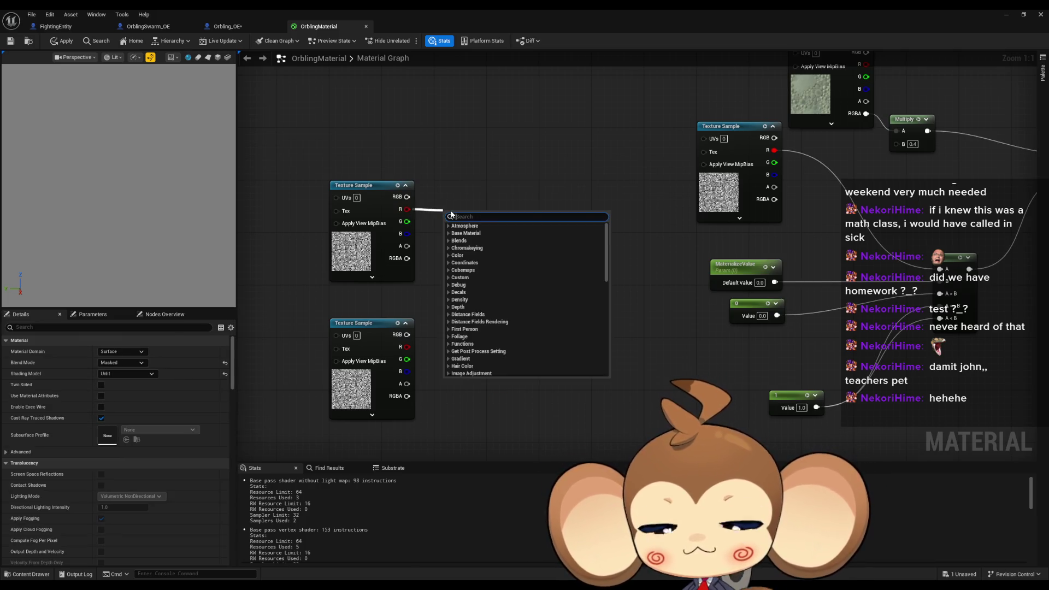
pyautogui.write('multiply')
pyautogui.press('Return')
# Step: Add a 1-x node from the 0.01 constant, wire it into Multiply's B input, and arrange the nodes
pyautogui.moveTo(544, 309); pyautogui.dragTo(574, 312)
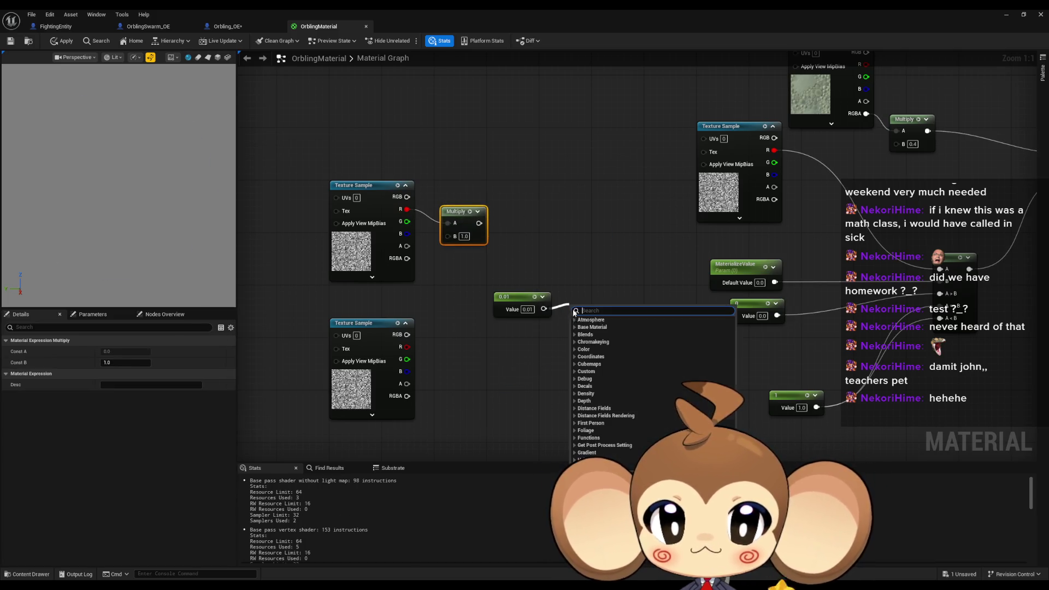
pyautogui.write('1-x')
pyautogui.press('Return')
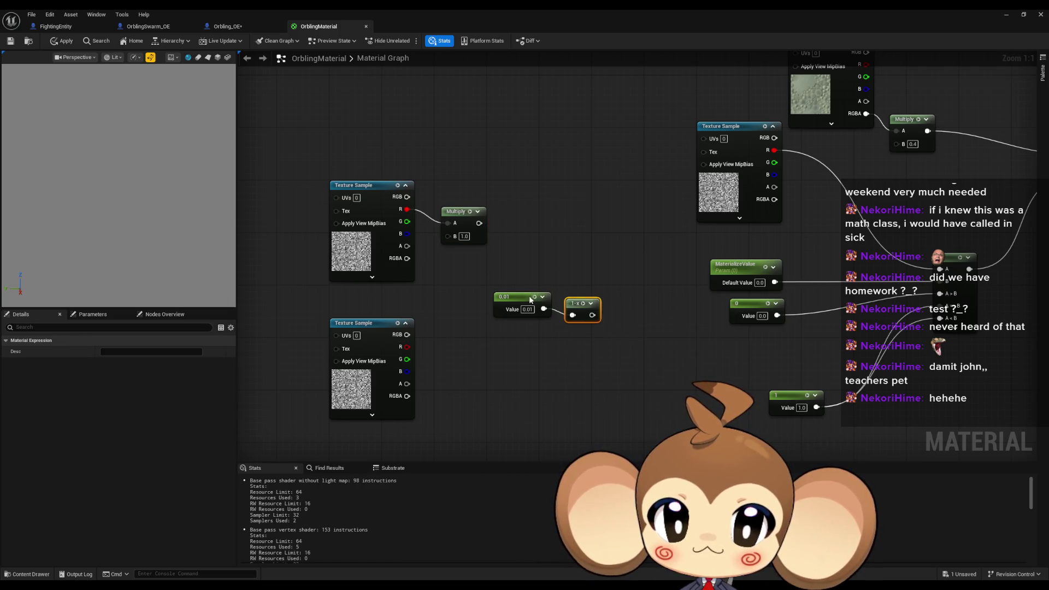
pyautogui.moveTo(529, 296); pyautogui.dragTo(369, 290)
pyautogui.moveTo(592, 315); pyautogui.dragTo(455, 240)
pyautogui.click(461, 275)
pyautogui.moveTo(580, 304); pyautogui.dragTo(446, 276)
pyautogui.moveTo(459, 211); pyautogui.dragTo(492, 211)
pyautogui.moveTo(451, 274); pyautogui.dragTo(445, 262)
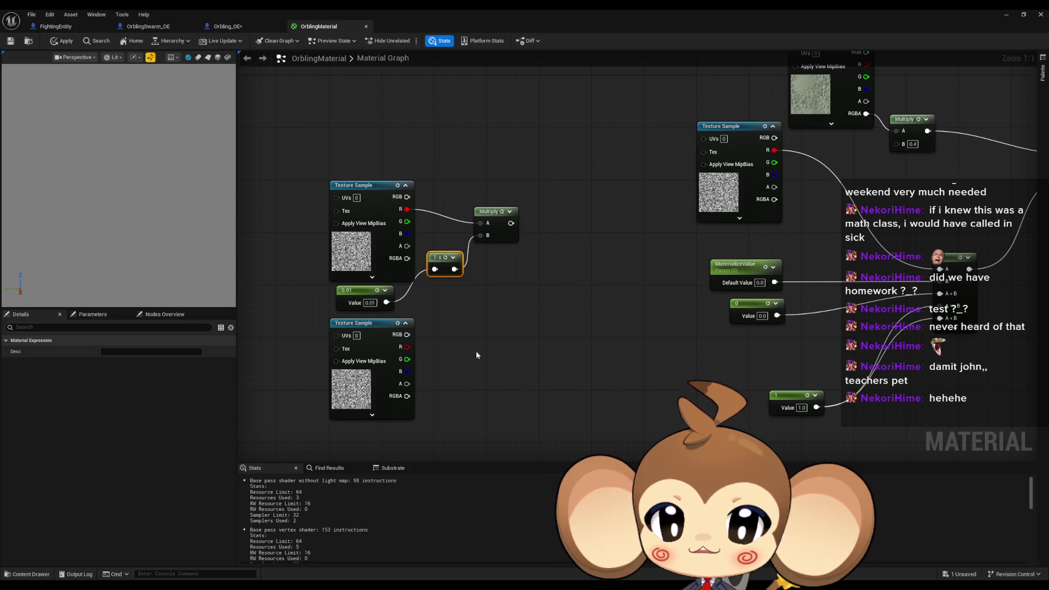
# Step: Delete the unused lower Texture Sample node
pyautogui.moveTo(476, 351); pyautogui.dragTo(383, 393)
pyautogui.press('Delete')
pyautogui.moveTo(504, 284); pyautogui.dragTo(512, 334)
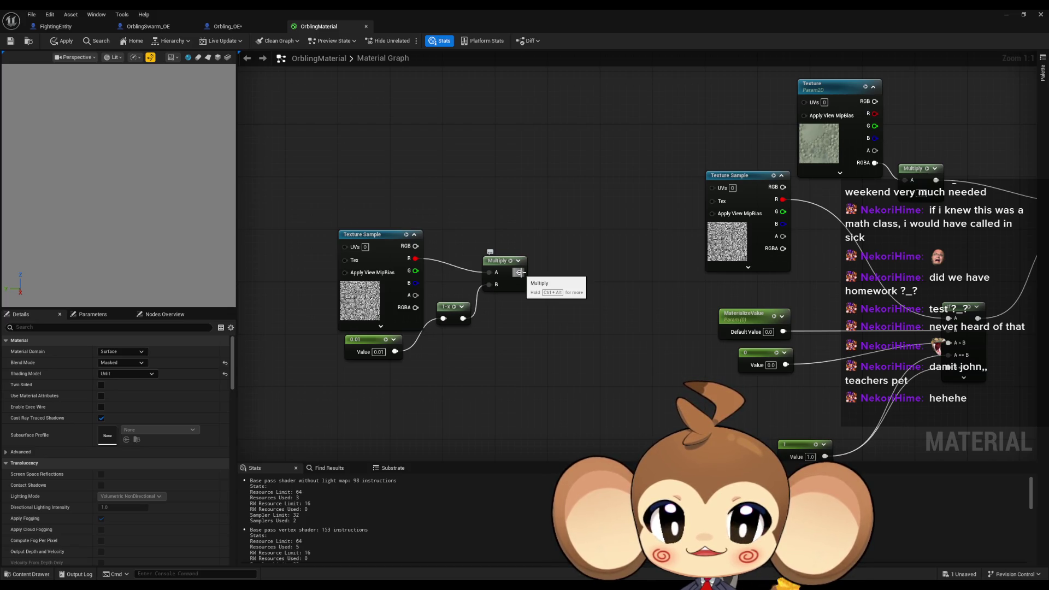
# Step: Add an Add node from the Multiply output, position it, and select the whole noise-scaling chain
pyautogui.moveTo(520, 272)
pyautogui.mouseDown()
pyautogui.moveTo(555, 277)
pyautogui.moveTo(381, 357)
pyautogui.moveTo(395, 351)
pyautogui.mouseUp()
pyautogui.write('add')
pyautogui.press('Return')
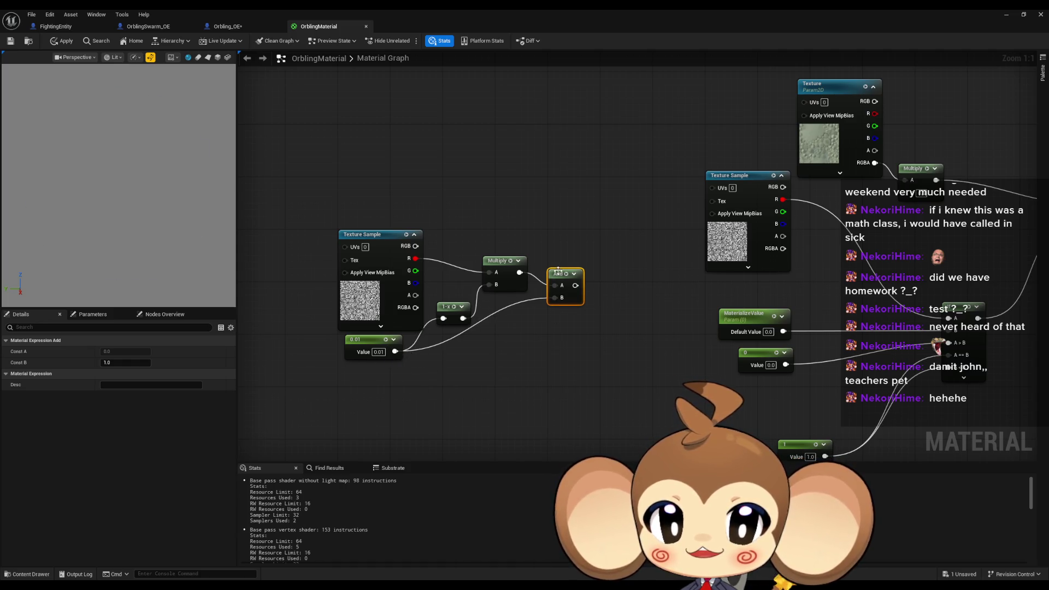
pyautogui.moveTo(557, 271)
pyautogui.mouseDown()
pyautogui.moveTo(597, 272)
pyautogui.moveTo(598, 257)
pyautogui.mouseUp()
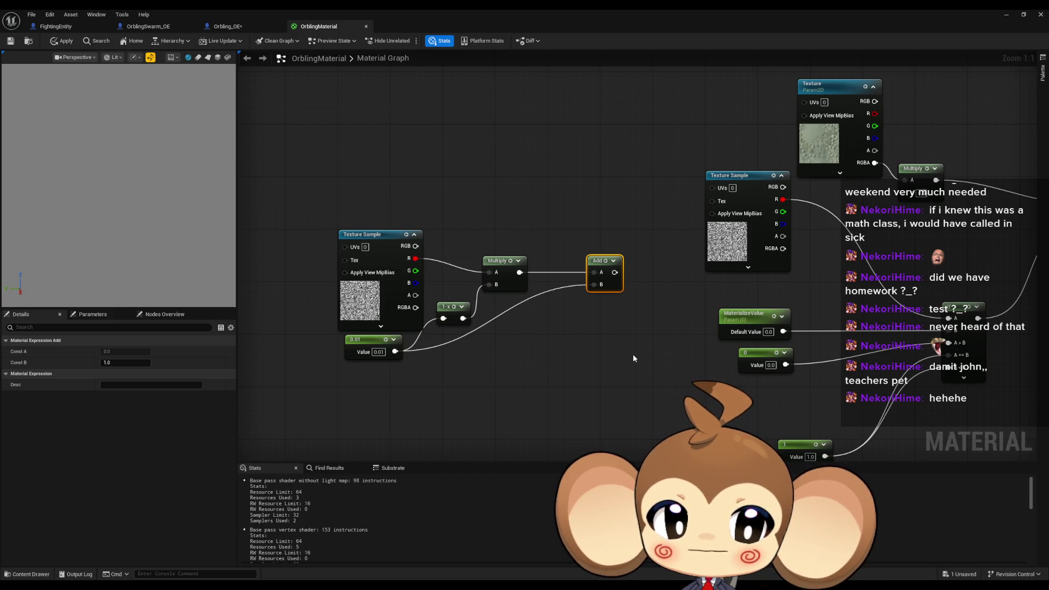
pyautogui.moveTo(641, 347)
pyautogui.mouseDown()
pyautogui.moveTo(552, 283)
pyautogui.moveTo(605, 316)
pyautogui.mouseUp()
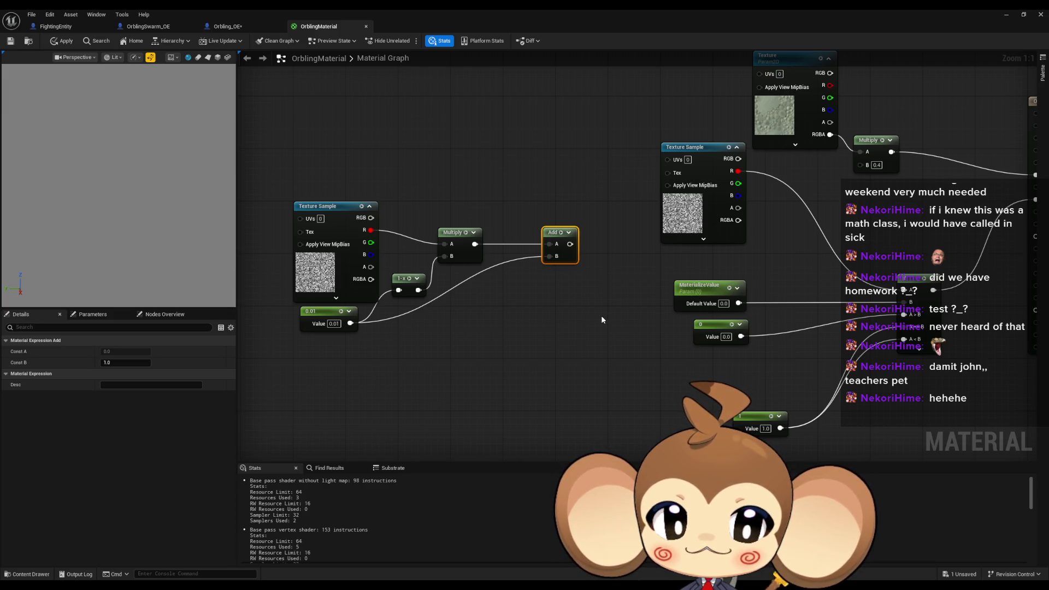
pyautogui.click(601, 316)
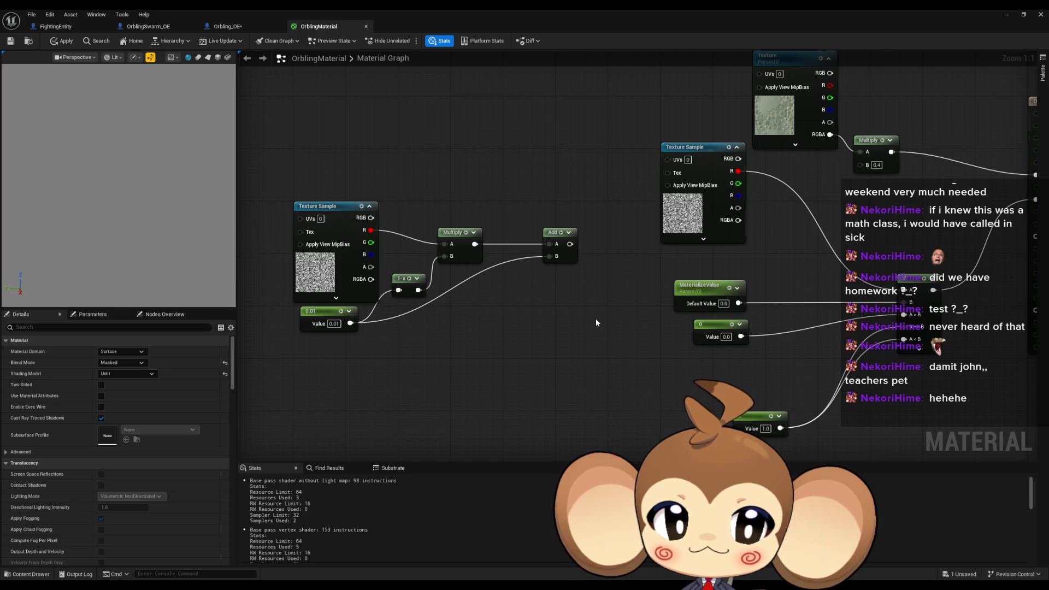
pyautogui.moveTo(596, 320); pyautogui.dragTo(557, 325)
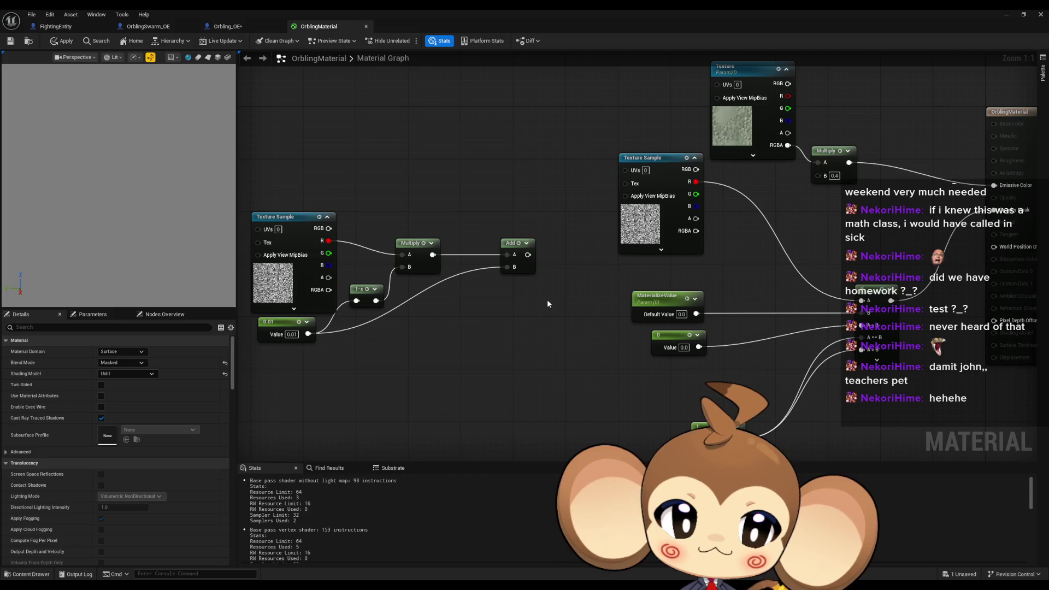
pyautogui.moveTo(358, 339)
pyautogui.mouseDown()
pyautogui.moveTo(604, 155)
pyautogui.moveTo(634, 180)
pyautogui.mouseUp()
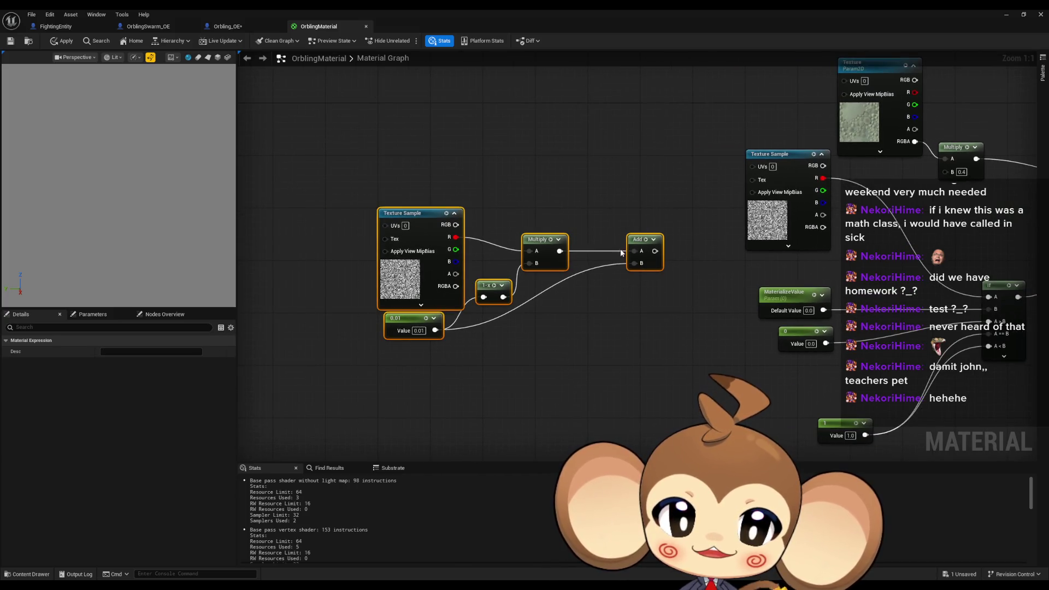
# Step: Copy and paste the existing If node
pyautogui.click(575, 209)
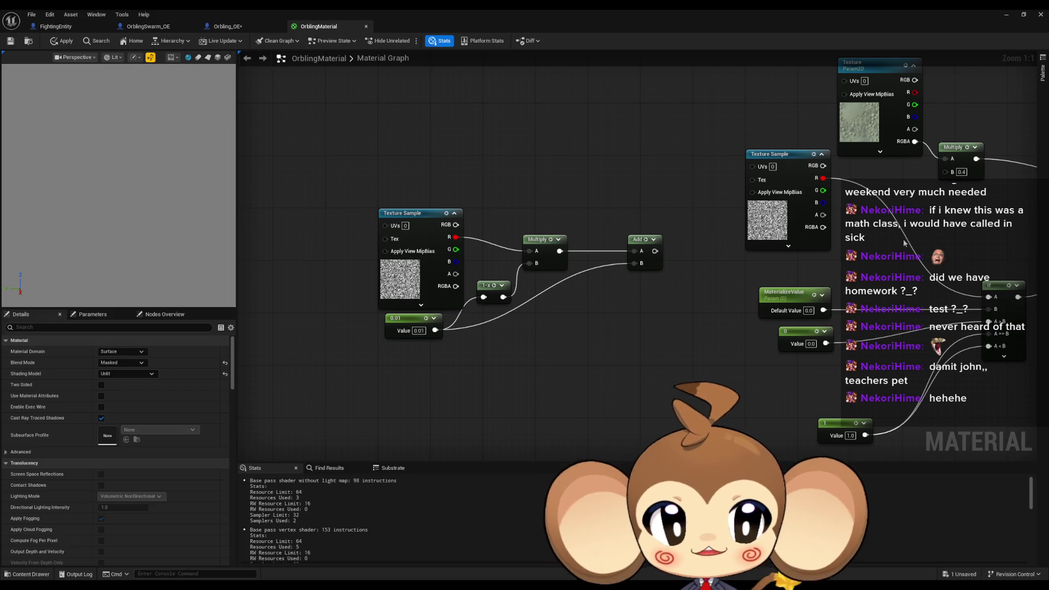
pyautogui.click(997, 285)
pyautogui.hotkey('ctrl', 'c')
pyautogui.hotkey('ctrl', 'v')
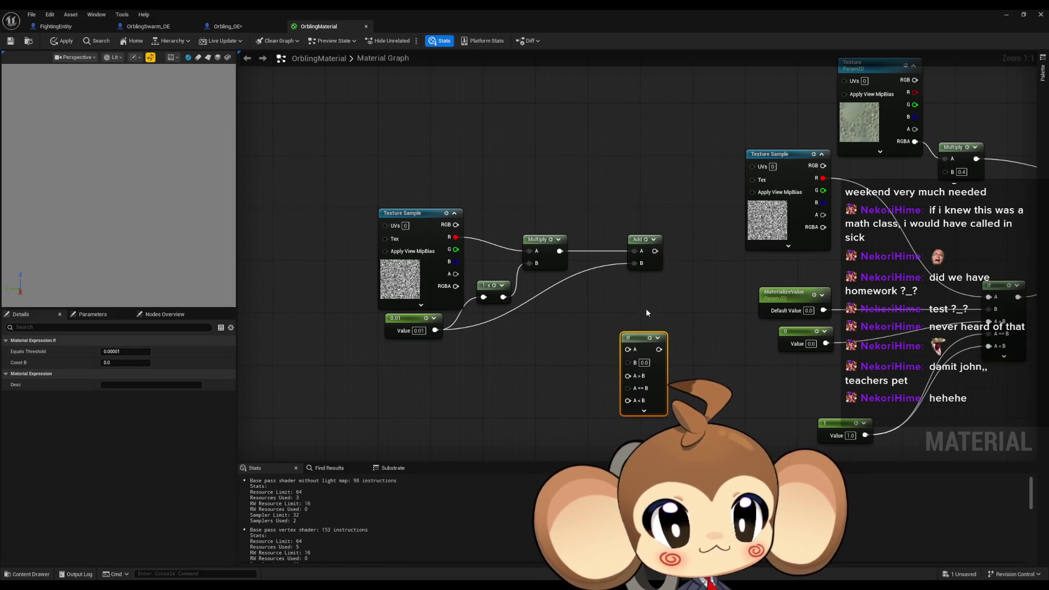
pyautogui.moveTo(684, 276); pyautogui.dragTo(608, 270)
# Step: Wire a copied MaterializeValue parameter into the new If's B and the Multiply output into its A
pyautogui.click(699, 291)
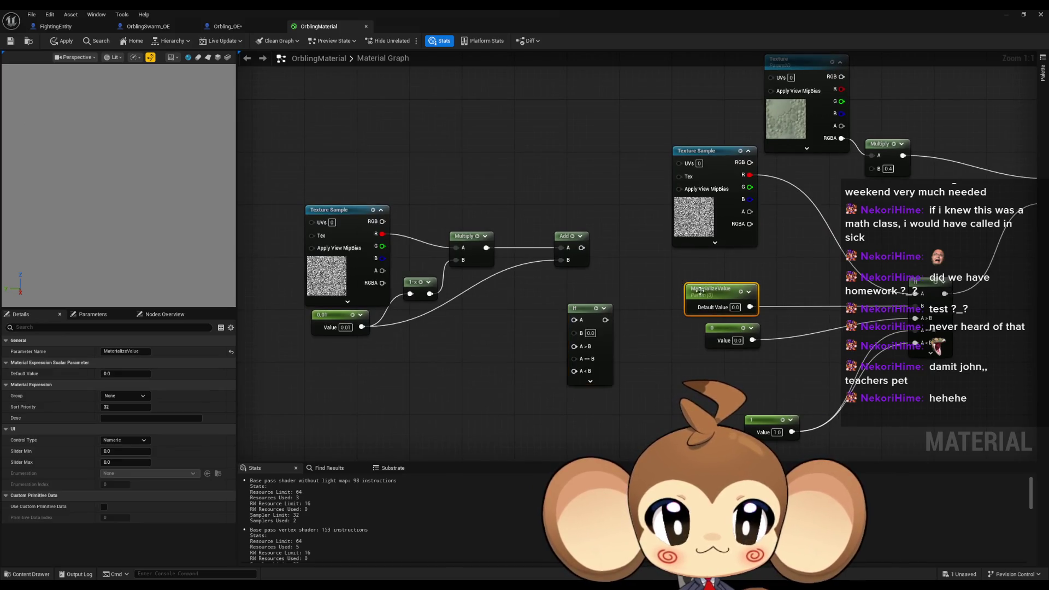
pyautogui.hotkey('ctrl', 'c')
pyautogui.hotkey('ctrl', 'v')
pyautogui.moveTo(573, 332); pyautogui.dragTo(533, 353)
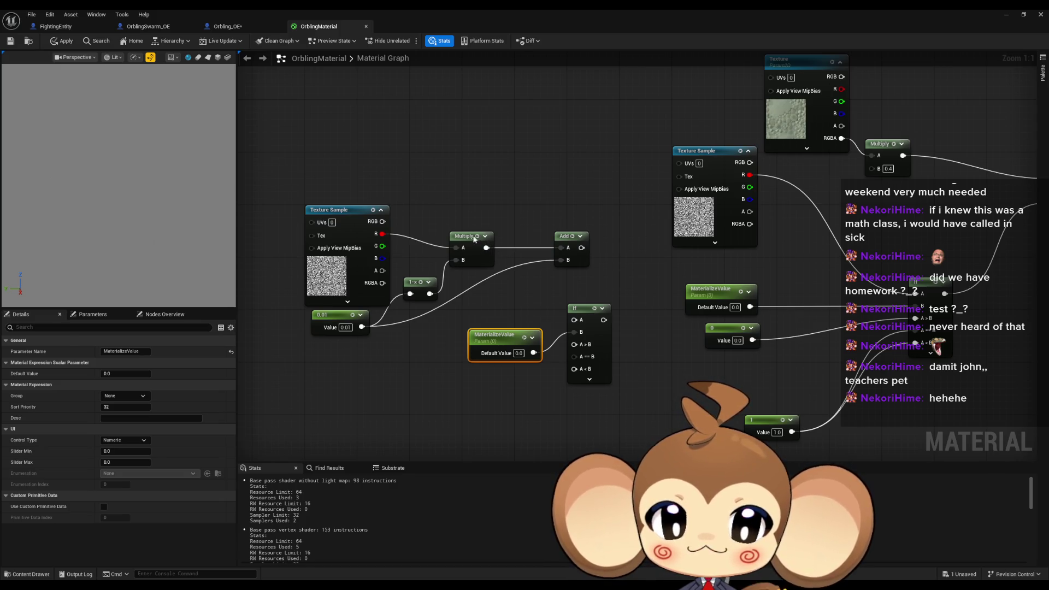
pyautogui.moveTo(473, 239); pyautogui.dragTo(474, 226)
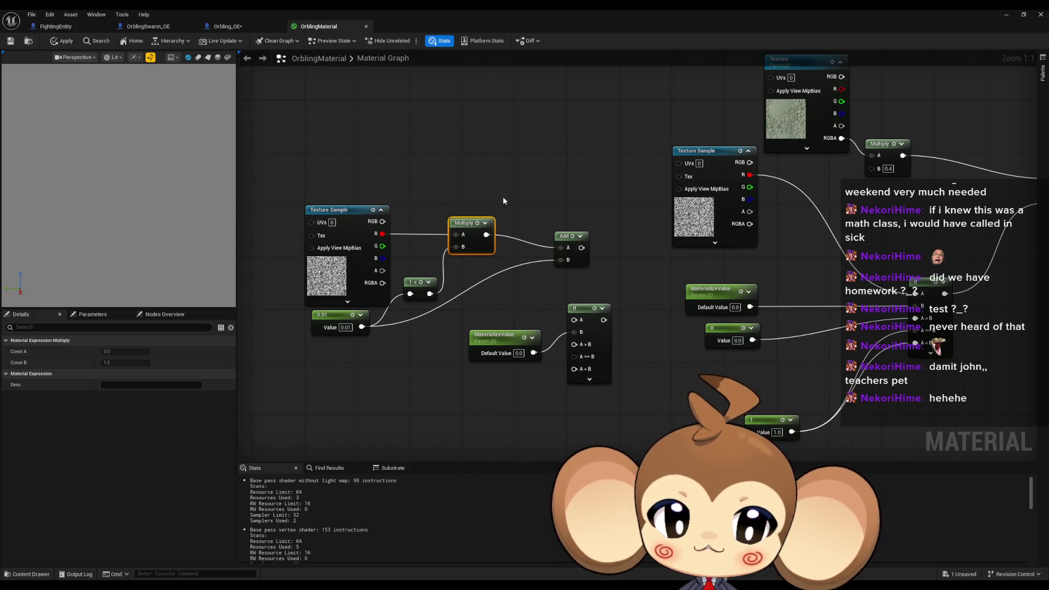
pyautogui.moveTo(486, 234)
pyautogui.mouseDown()
pyautogui.moveTo(553, 317)
pyautogui.moveTo(574, 323)
pyautogui.mouseUp()
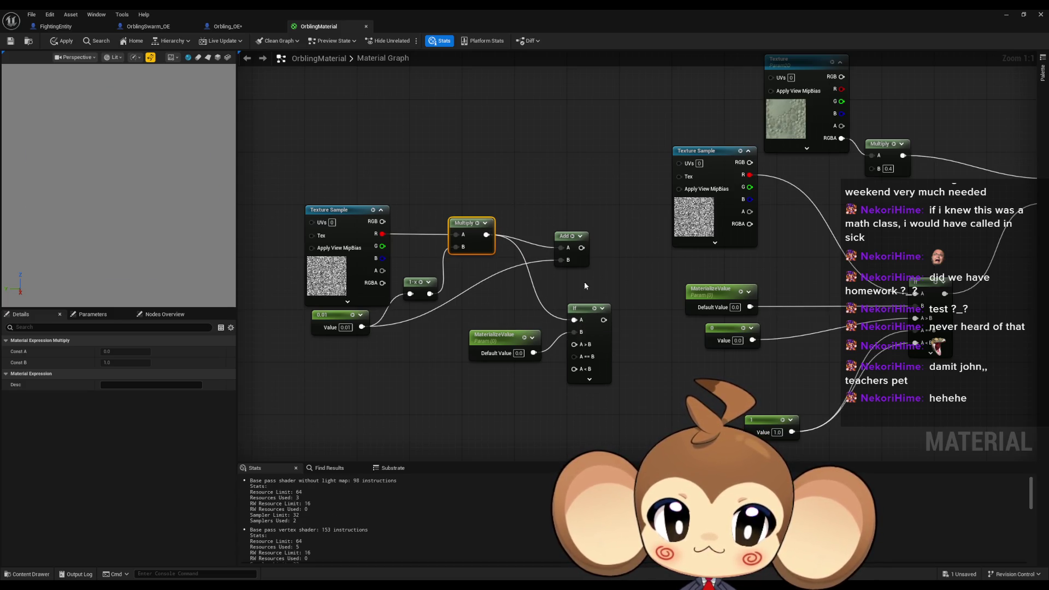
# Step: Duplicate the new If node to make a spare copy below
pyautogui.click(589, 328)
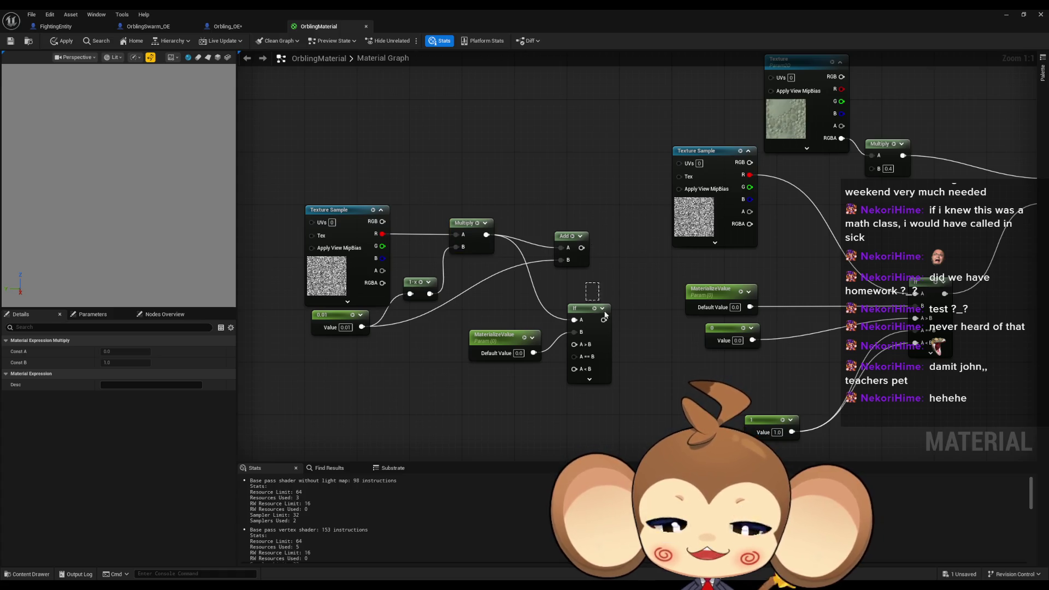
pyautogui.hotkey('ctrl', 'c')
pyautogui.hotkey('ctrl', 'v')
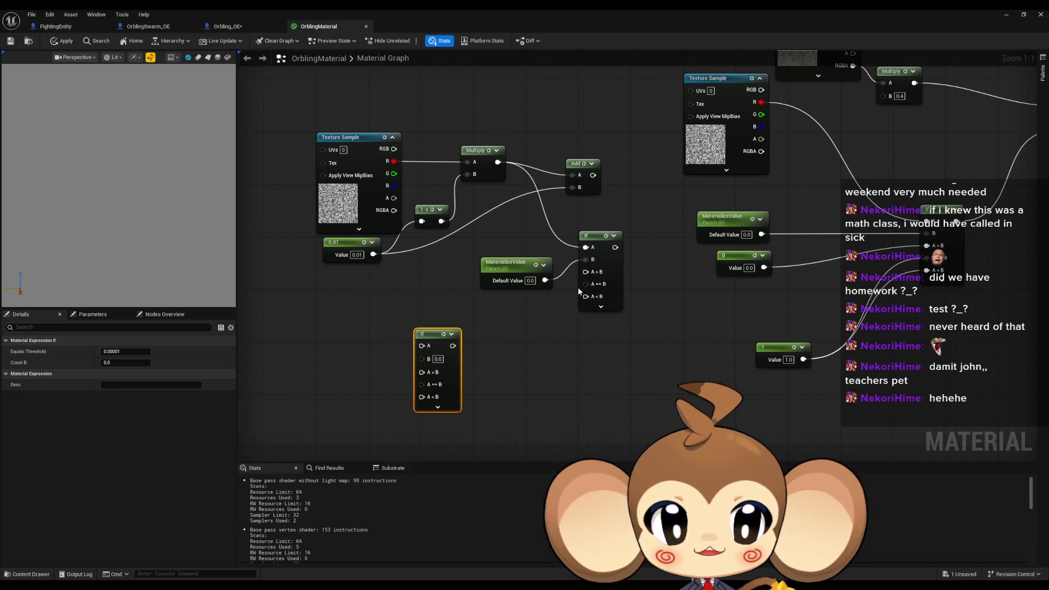
# Step: Move the working group of nodes about 120 px to the left
pyautogui.click(781, 352)
pyautogui.moveTo(731, 401)
pyautogui.mouseDown()
pyautogui.moveTo(649, 421)
pyautogui.moveTo(656, 407)
pyautogui.moveTo(628, 350)
pyautogui.moveTo(546, 230)
pyautogui.mouseUp()
pyautogui.moveTo(347, 141)
pyautogui.mouseDown()
pyautogui.moveTo(647, 397)
pyautogui.moveTo(664, 370)
pyautogui.mouseUp()
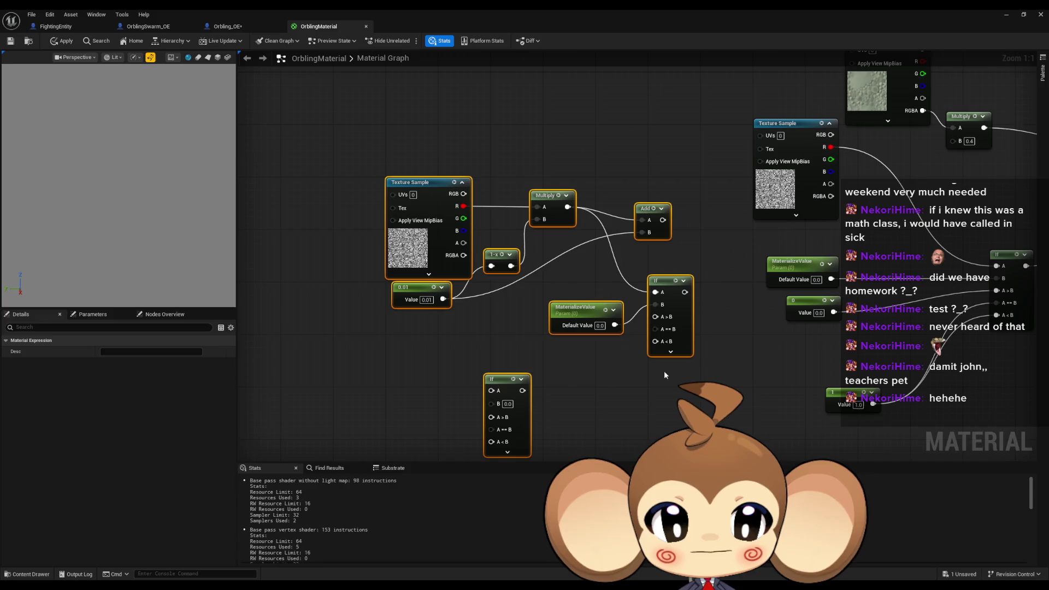
pyautogui.moveTo(659, 278); pyautogui.dragTo(595, 278)
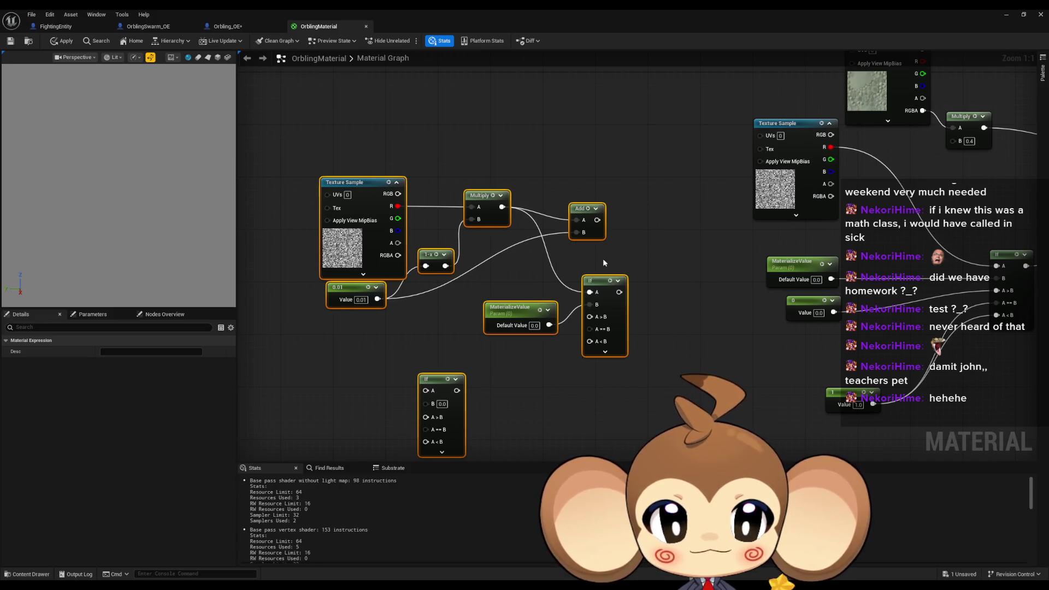
pyautogui.click(602, 258)
pyautogui.moveTo(577, 391); pyautogui.dragTo(640, 315)
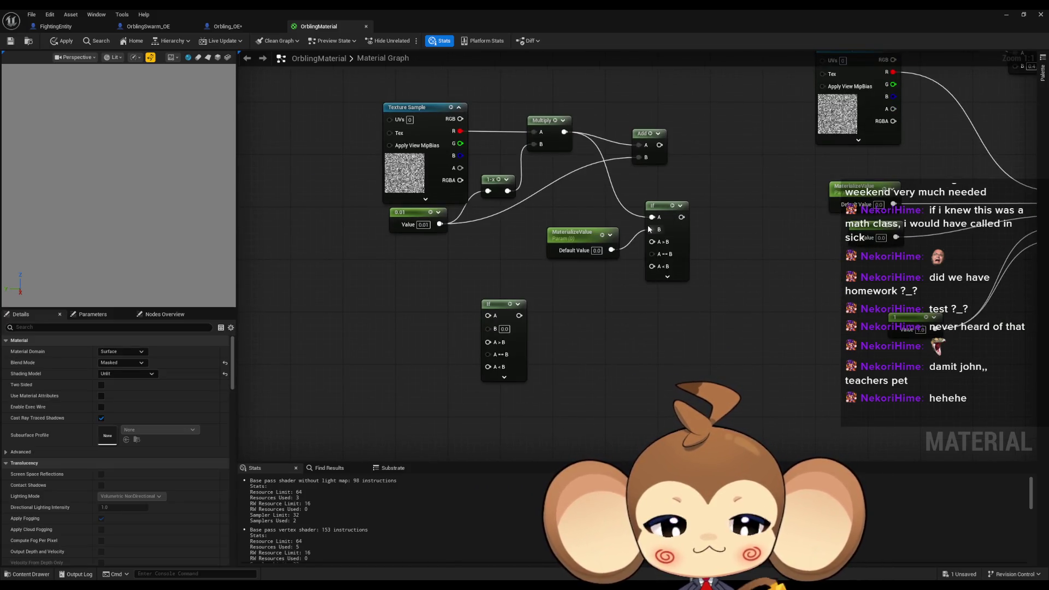
# Step: Wire a new 0 constant into the upper If's A==B and the second If into its A<B
pyautogui.click(678, 277)
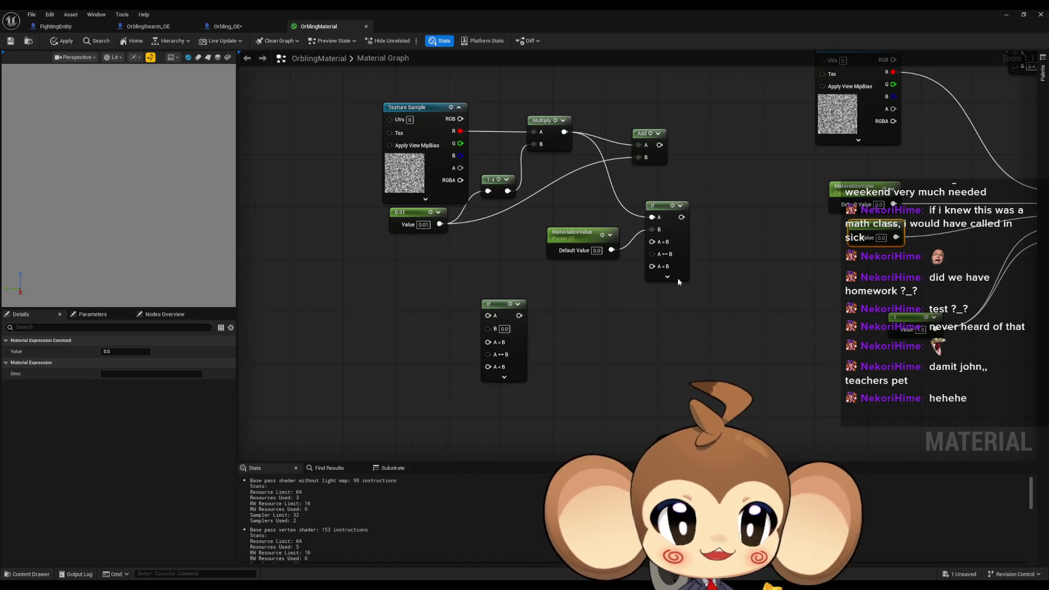
pyautogui.click(545, 271)
pyautogui.moveTo(594, 283); pyautogui.dragTo(656, 243)
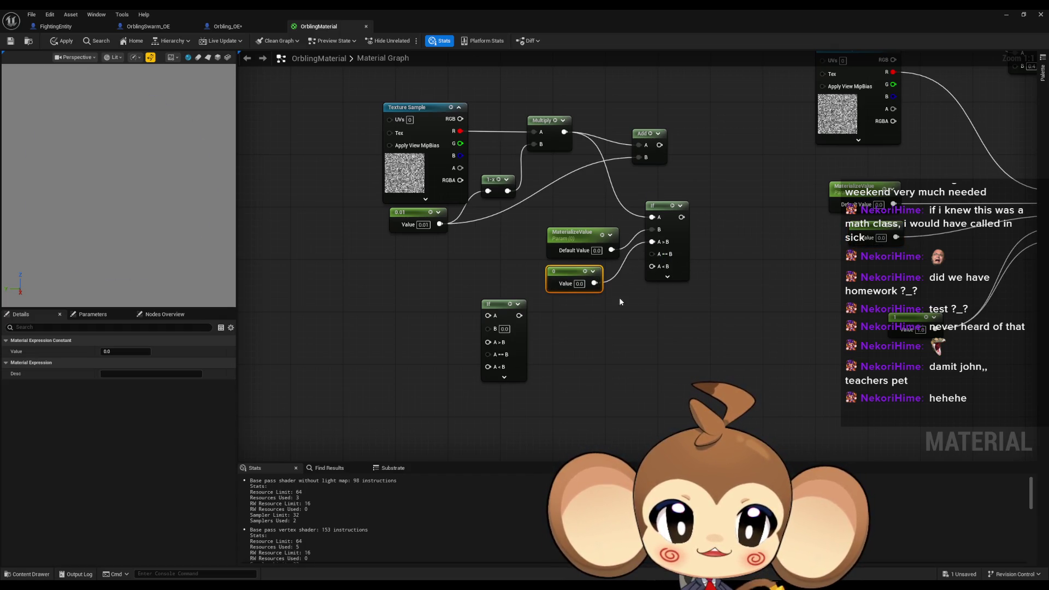
pyautogui.moveTo(503, 303); pyautogui.dragTo(568, 310)
pyautogui.moveTo(651, 254); pyautogui.dragTo(583, 322)
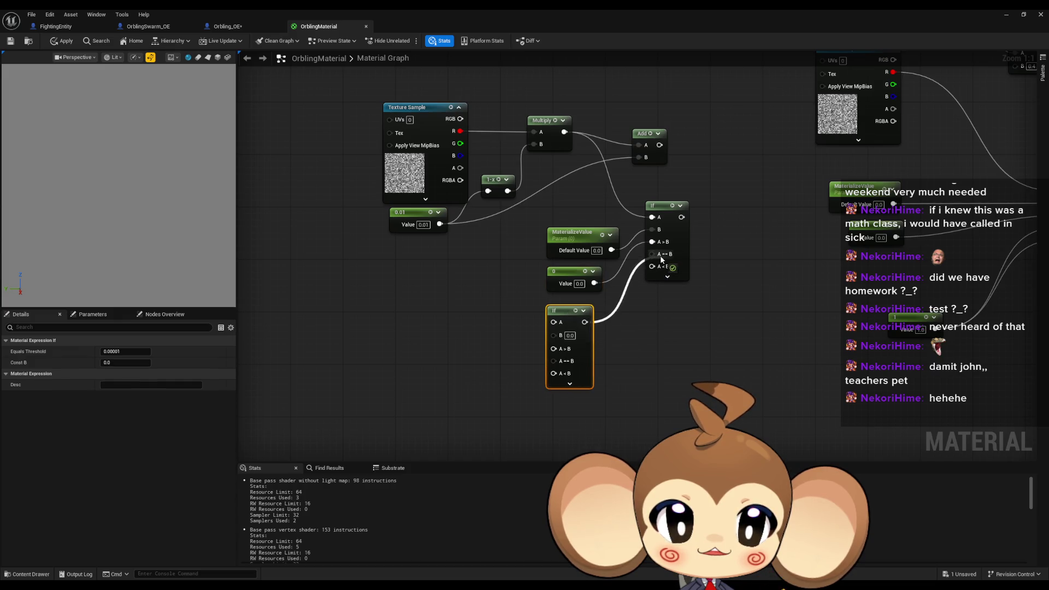
pyautogui.click(693, 326)
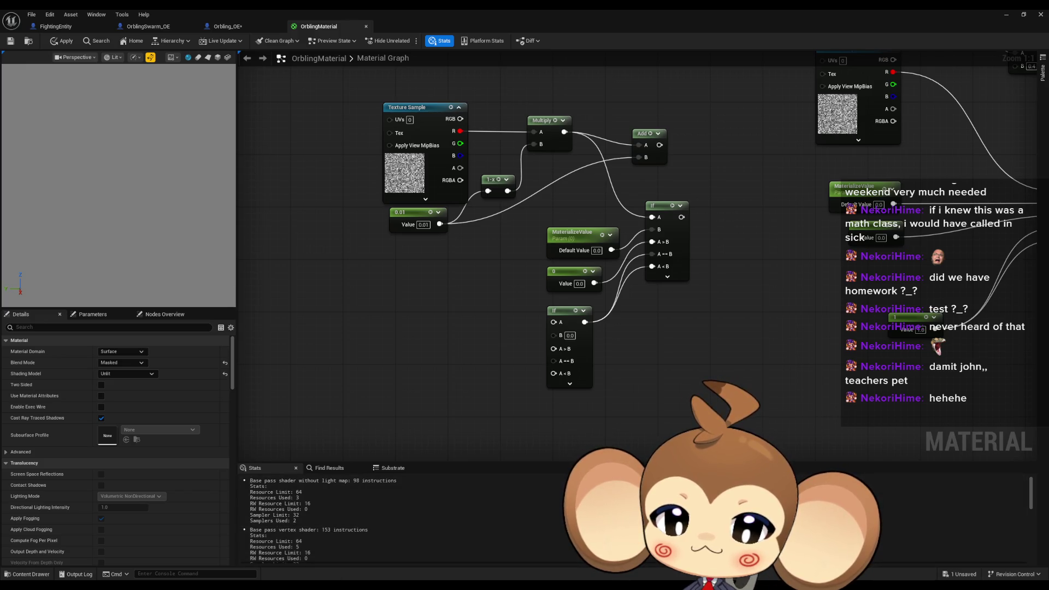
pyautogui.hotkey('alt', 'Tab')
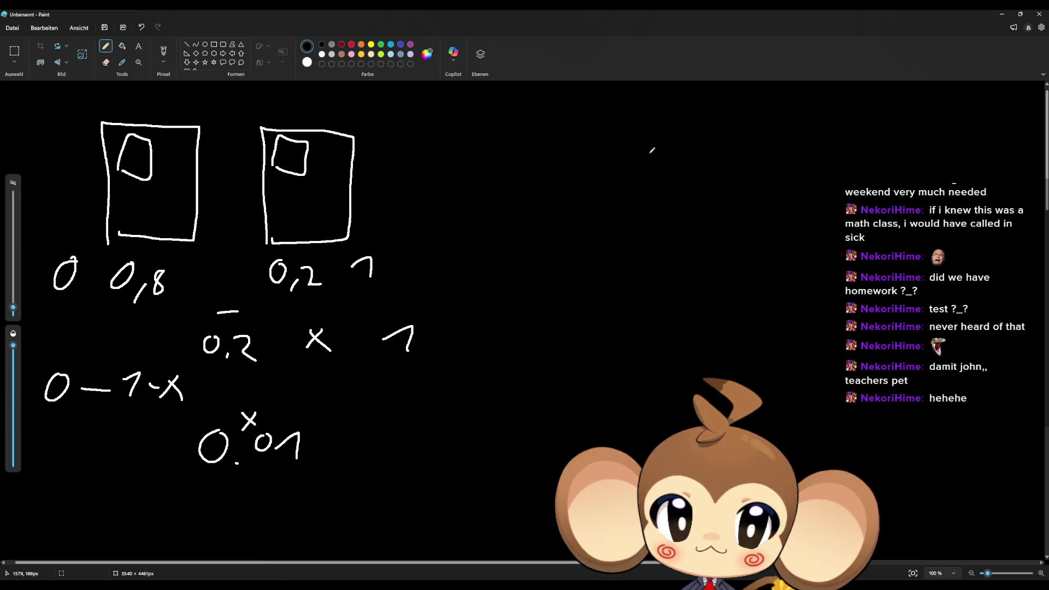
# Step: Sketch a number line in Paint marked 0, 0.1 and 0.2, labeled A, B, X and color
pyautogui.moveTo(609, 179); pyautogui.dragTo(889, 178)
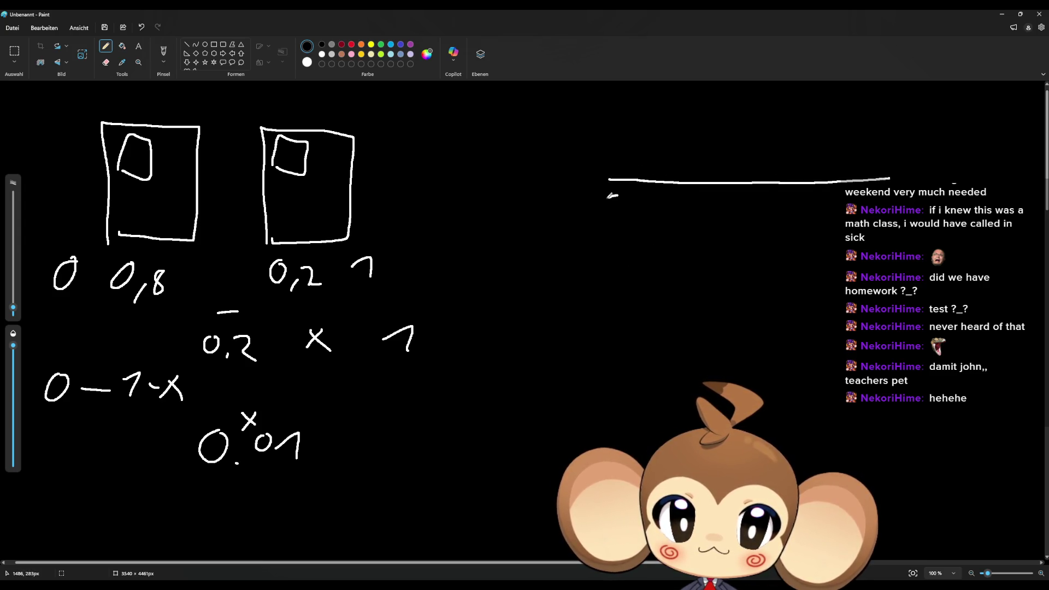
pyautogui.moveTo(622, 195); pyautogui.dragTo(624, 193)
pyautogui.moveTo(877, 212); pyautogui.dragTo(903, 226)
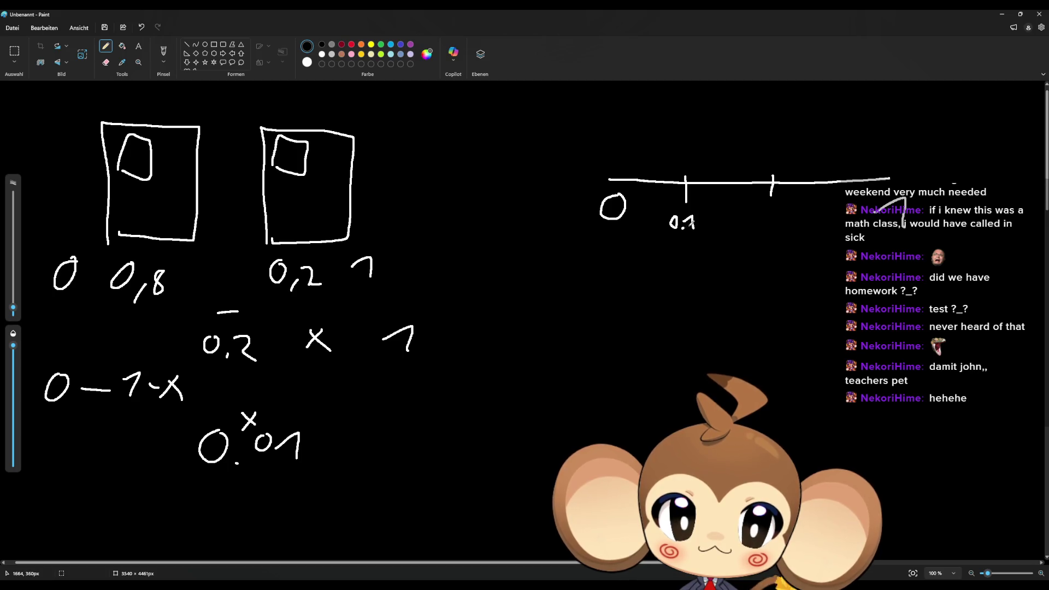
pyautogui.moveTo(766, 209); pyautogui.dragTo(800, 233)
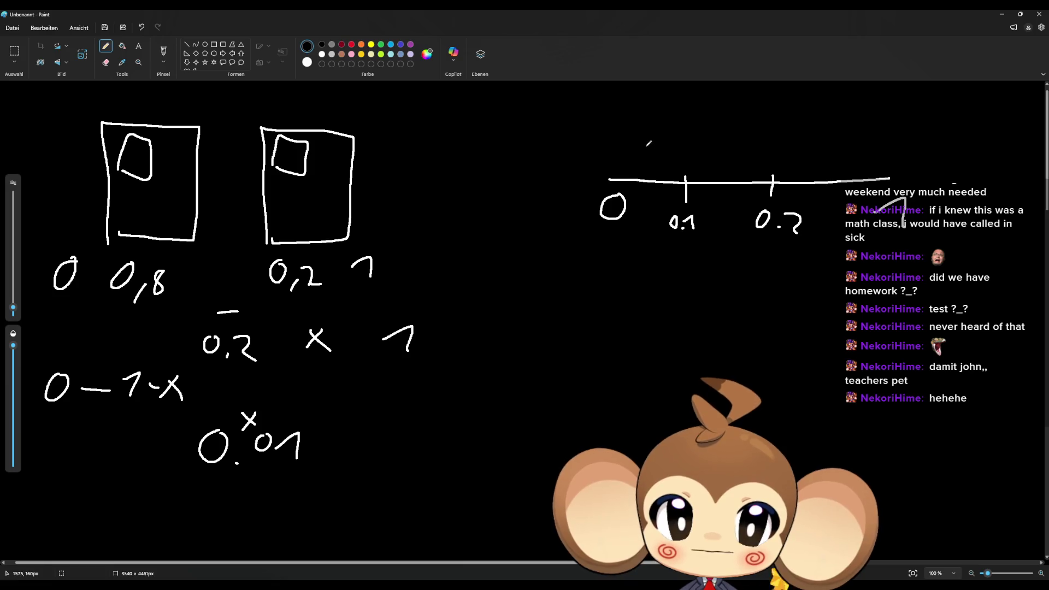
pyautogui.moveTo(634, 141); pyautogui.dragTo(660, 119)
pyautogui.click(646, 120)
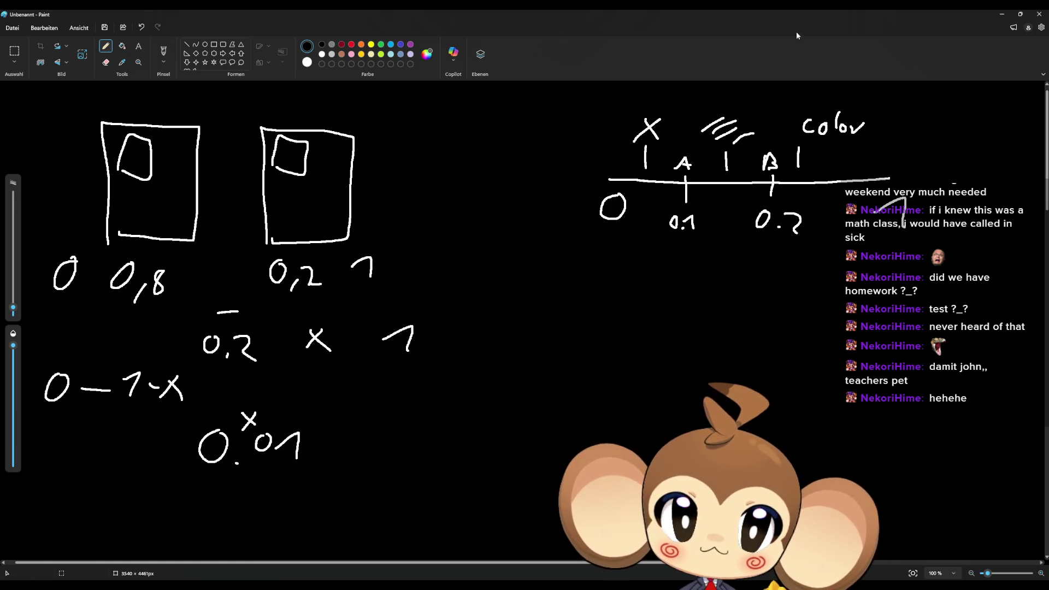
pyautogui.click(1001, 14)
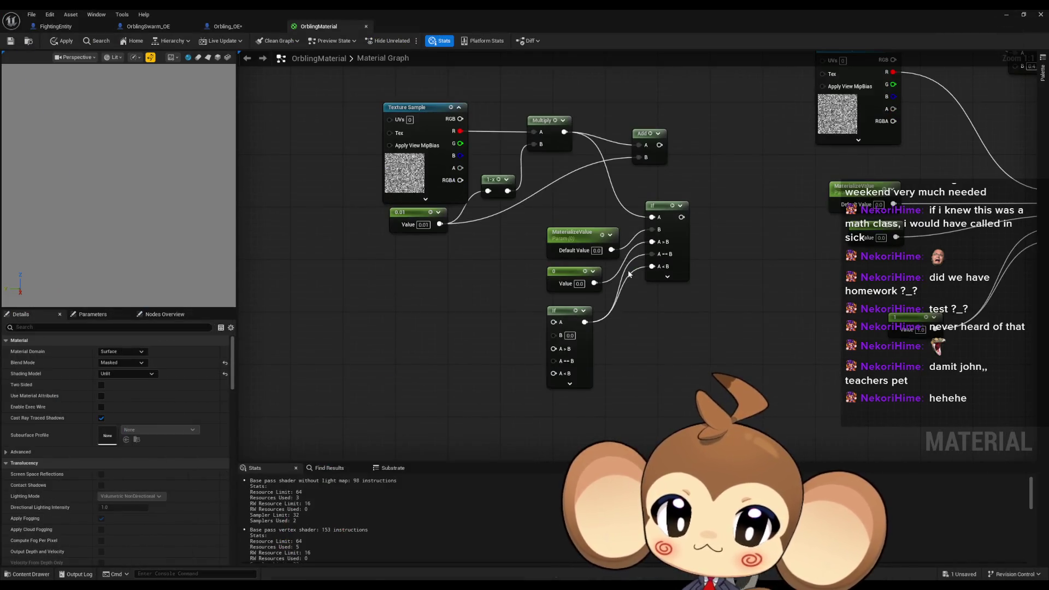
# Step: Move the Add node slightly up and left and pull a wire from its output
pyautogui.moveTo(718, 275); pyautogui.dragTo(725, 318)
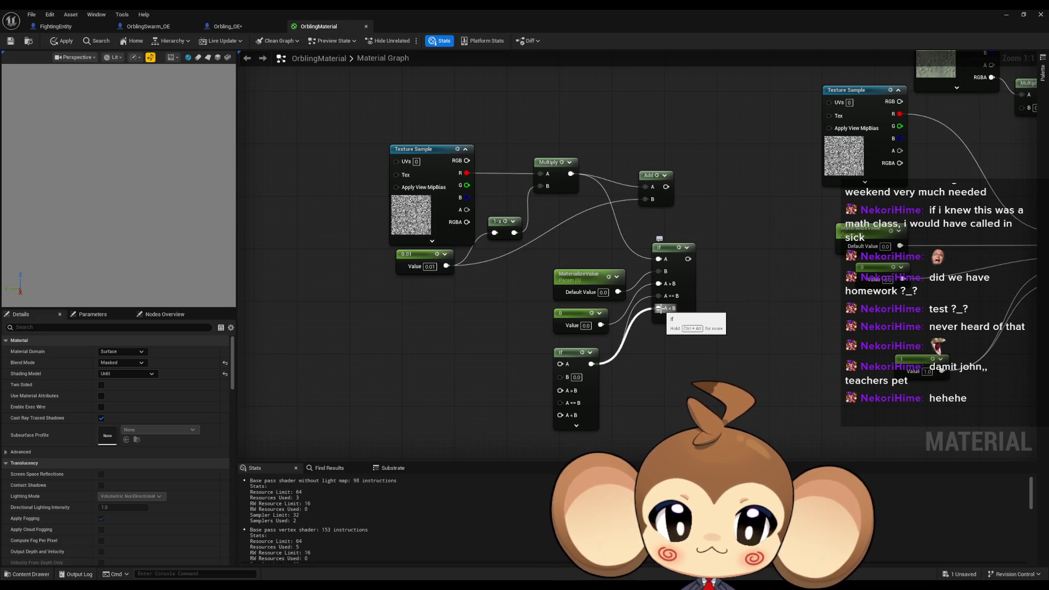
pyautogui.moveTo(809, 282); pyautogui.dragTo(717, 288)
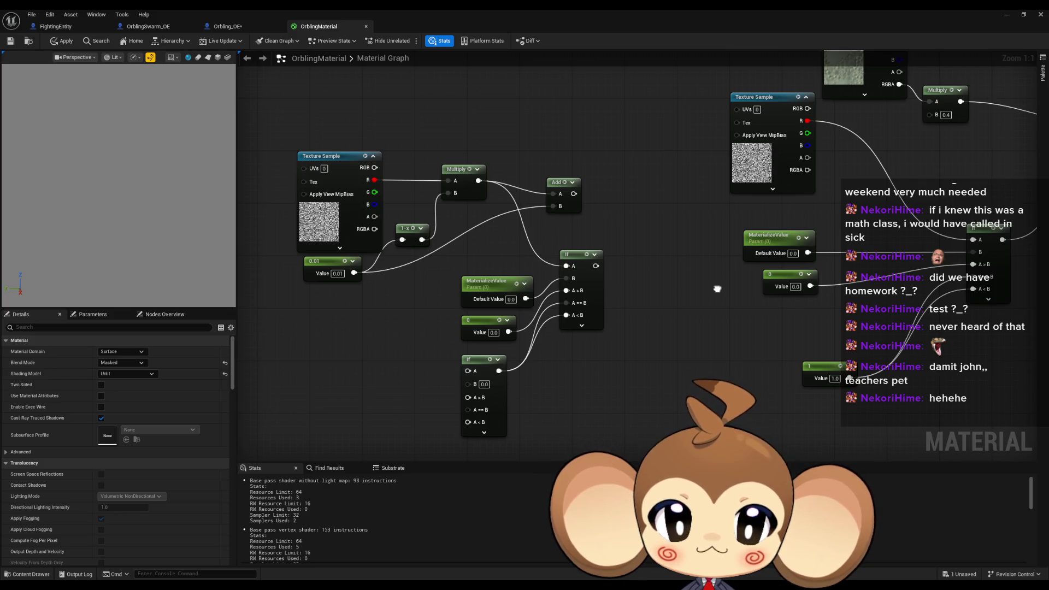
pyautogui.moveTo(717, 288); pyautogui.dragTo(716, 290)
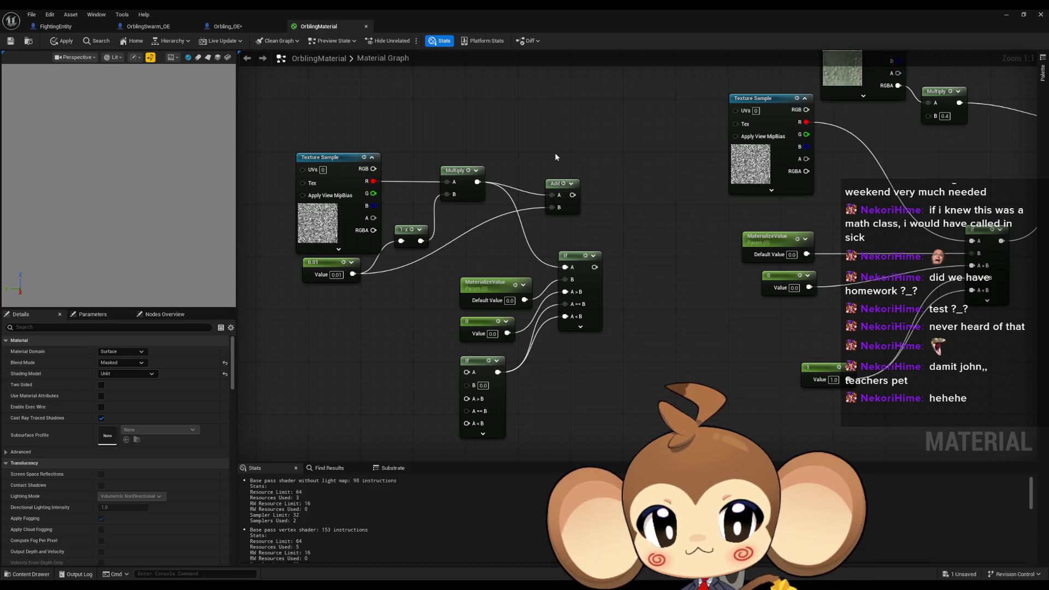
pyautogui.moveTo(567, 196); pyautogui.dragTo(553, 183)
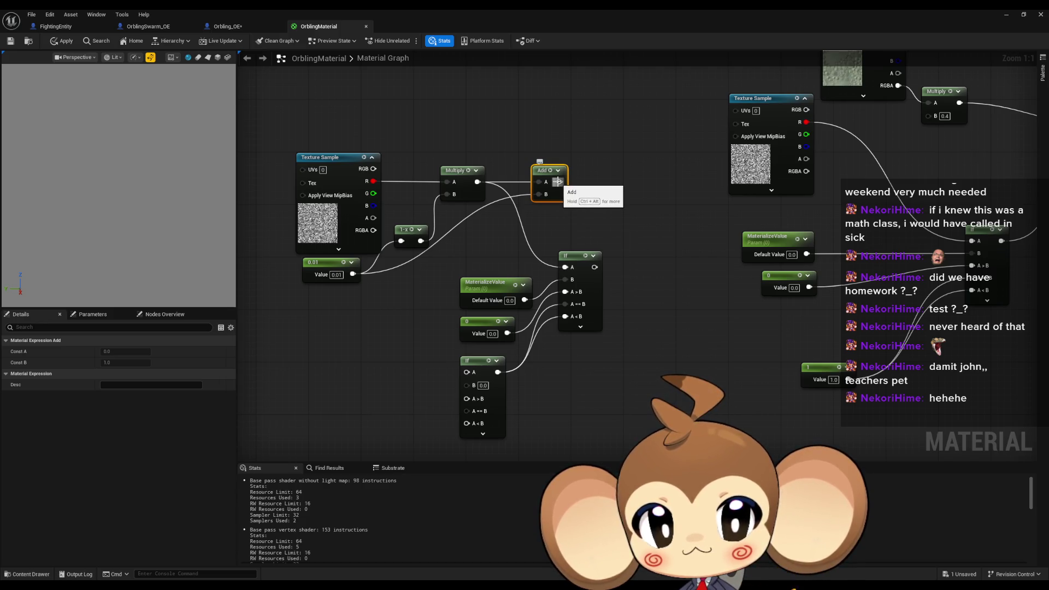
pyautogui.moveTo(557, 181)
pyautogui.mouseDown()
pyautogui.moveTo(470, 371)
pyautogui.moveTo(445, 398)
pyautogui.moveTo(426, 385)
pyautogui.mouseUp()
# Step: Connect the Add output to the lower If's A input and paste a MaterializeValue copy
pyautogui.click(475, 304)
pyautogui.hotkey('ctrl', 'c')
pyautogui.hotkey('ctrl', 'v')
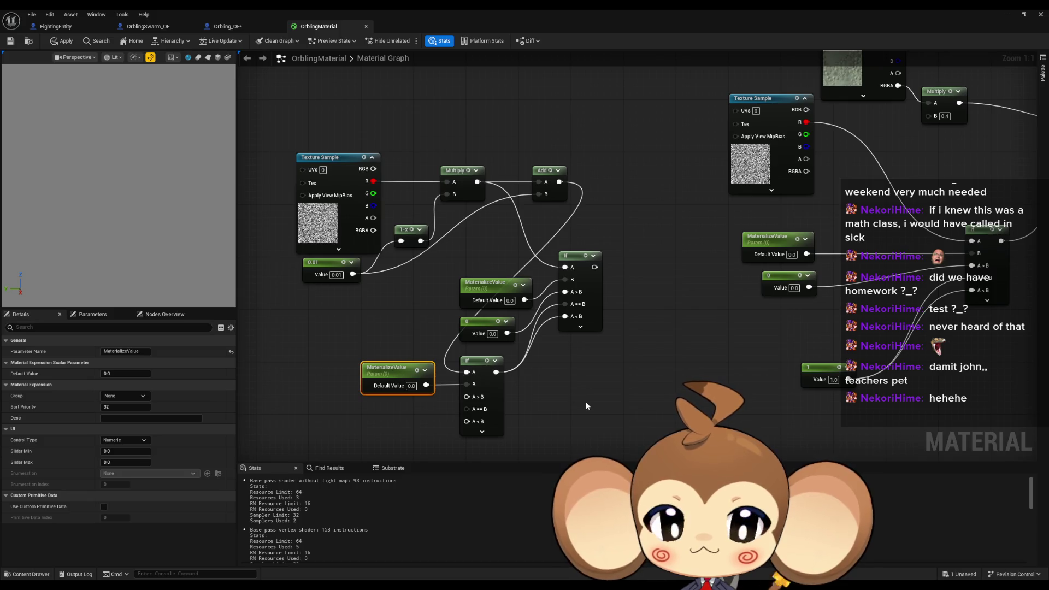
pyautogui.click(585, 401)
pyautogui.moveTo(561, 394); pyautogui.dragTo(608, 366)
# Step: Paste another MaterializeValue copy and wire it into the lower If's A>B input
pyautogui.click(568, 256)
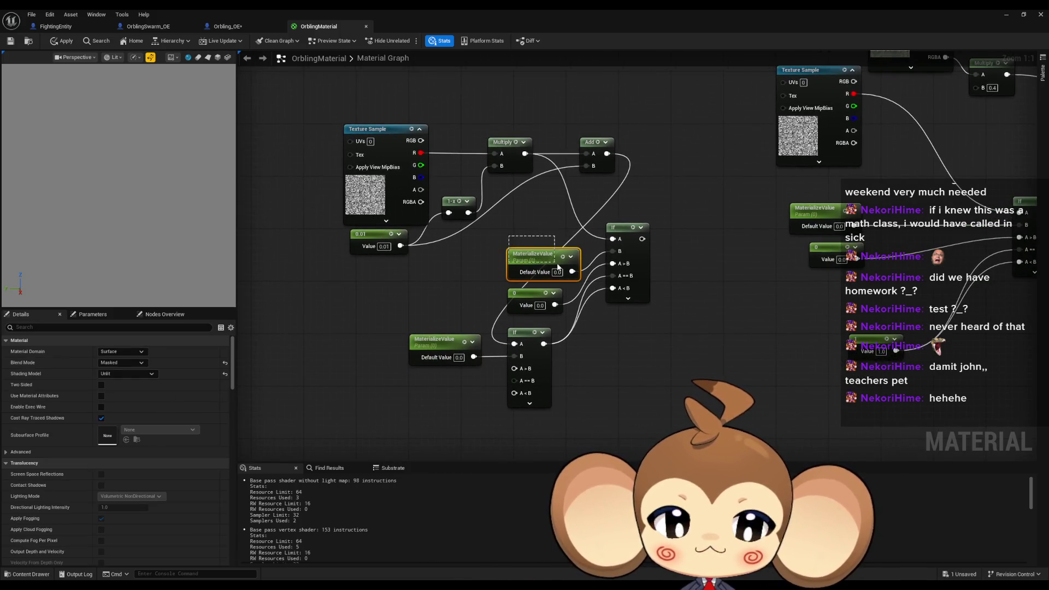
pyautogui.hotkey('ctrl', 'c')
pyautogui.hotkey('ctrl', 'v')
pyautogui.moveTo(460, 403); pyautogui.dragTo(514, 368)
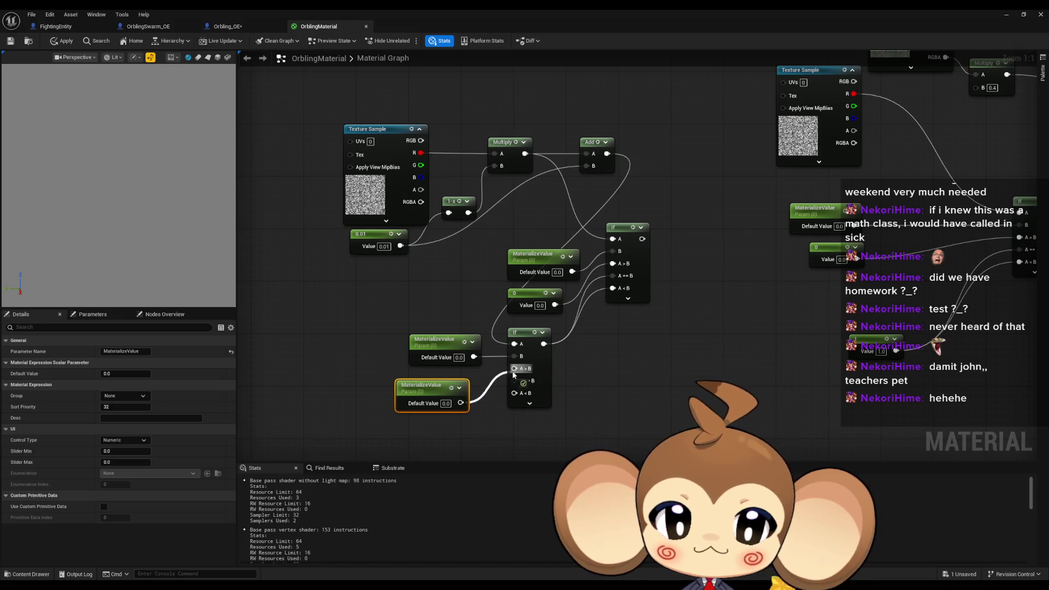
pyautogui.moveTo(442, 393); pyautogui.dragTo(420, 386)
pyautogui.click(546, 383)
pyautogui.moveTo(616, 376); pyautogui.dragTo(611, 334)
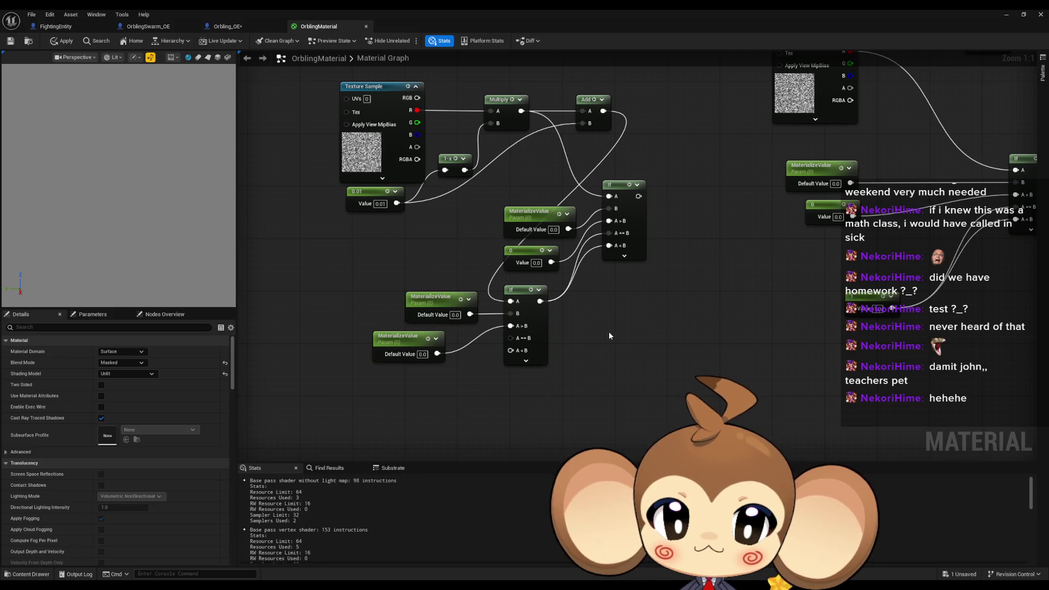
# Step: Set that MaterializeValue copy's Default Value to 1.0 and reconnect it to A>B
pyautogui.keyDown('alt'); pyautogui.click(511, 326); pyautogui.keyUp('alt')
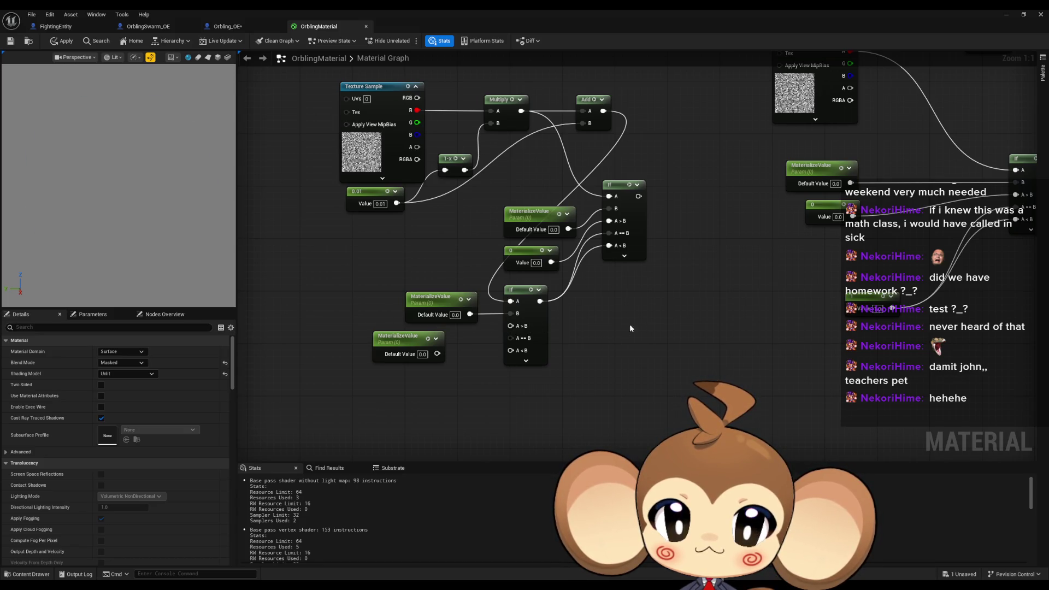
pyautogui.moveTo(410, 339); pyautogui.dragTo(396, 377)
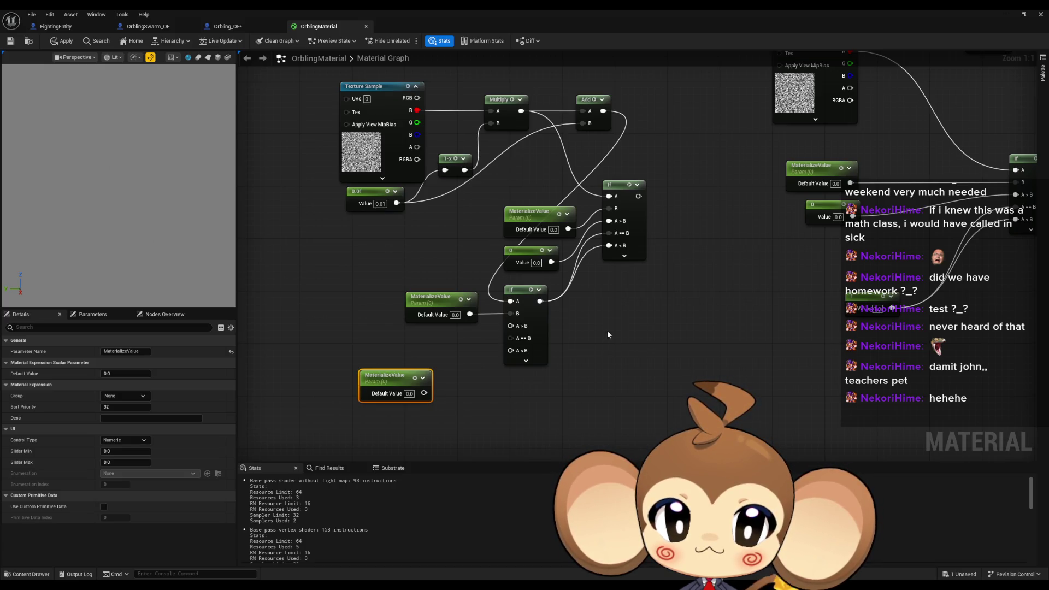
pyautogui.click(409, 393)
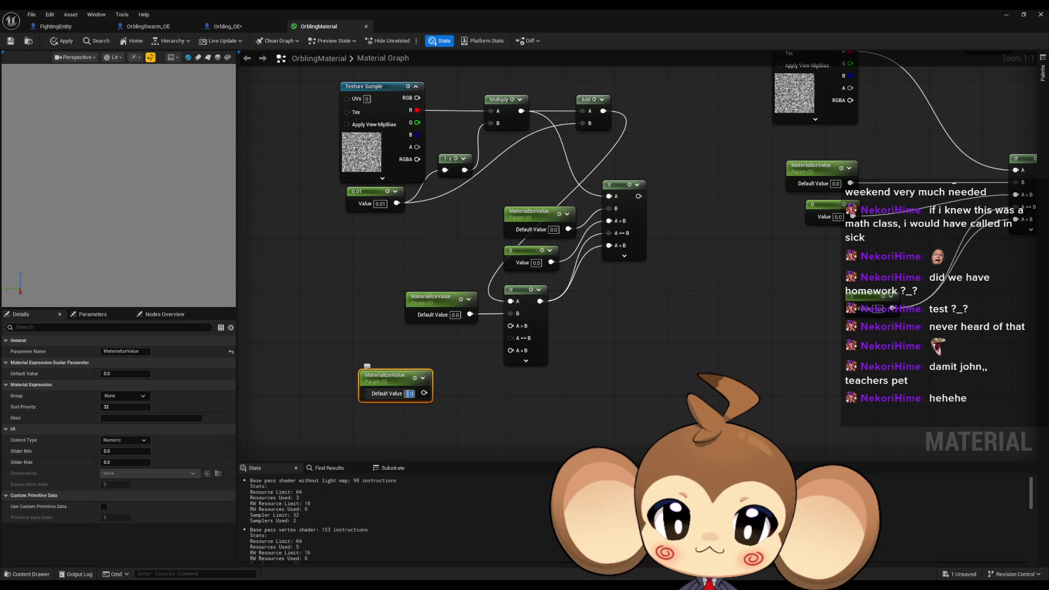
pyautogui.press('Return')
pyautogui.moveTo(424, 393); pyautogui.dragTo(511, 325)
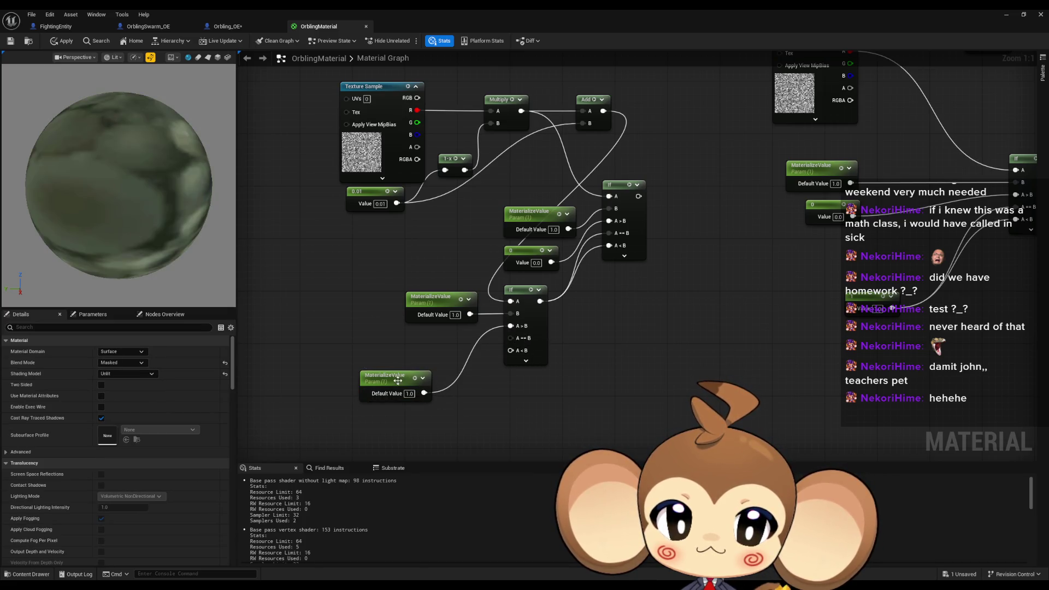
pyautogui.moveTo(397, 381); pyautogui.dragTo(410, 341)
pyautogui.moveTo(517, 368); pyautogui.dragTo(543, 340)
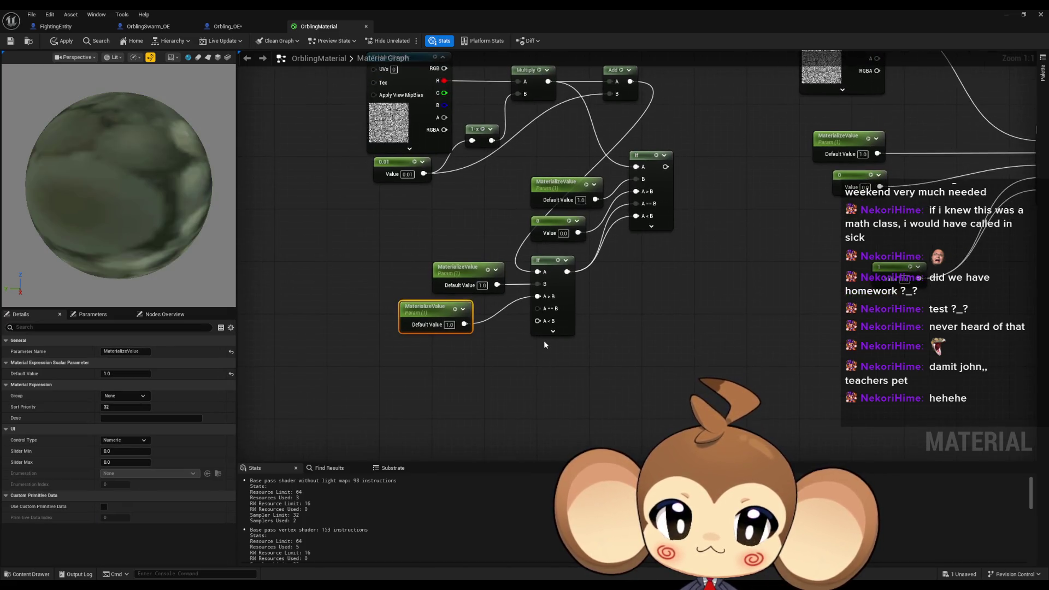
pyautogui.moveTo(649, 275)
pyautogui.mouseDown()
pyautogui.moveTo(638, 297)
pyautogui.moveTo(499, 363)
pyautogui.moveTo(592, 316)
pyautogui.moveTo(610, 333)
pyautogui.mouseUp()
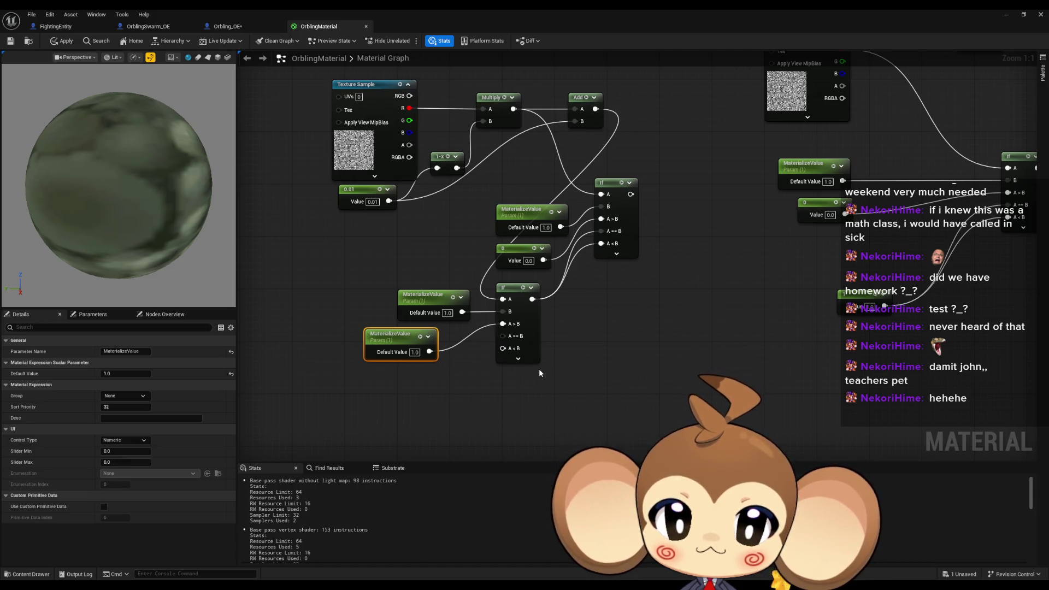
pyautogui.moveTo(800, 116)
pyautogui.mouseDown()
pyautogui.moveTo(652, 304)
pyautogui.moveTo(599, 332)
pyautogui.mouseUp()
# Step: Paste copies of the Texture and Multiply nodes and wire the Multiply into the lower If's A<B
pyautogui.click(672, 156)
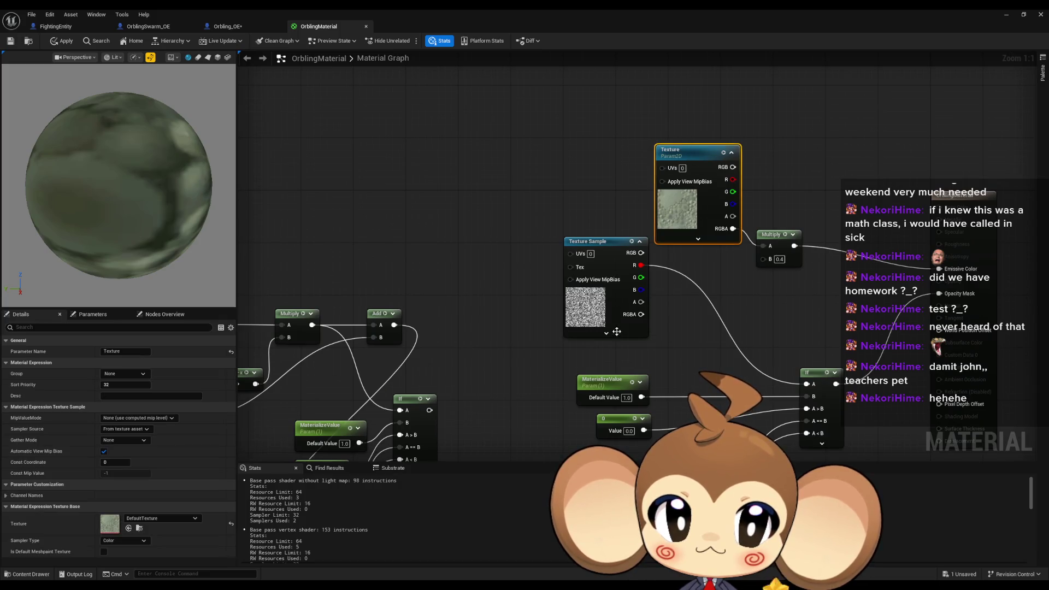
pyautogui.click(775, 240)
pyautogui.moveTo(634, 362); pyautogui.dragTo(641, 233)
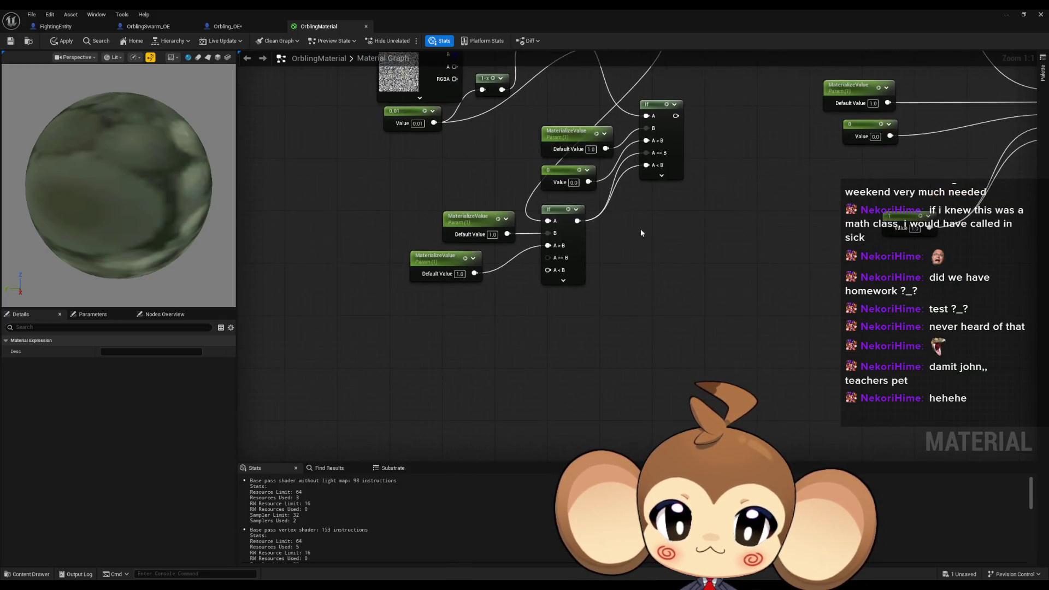
pyautogui.hotkey('ctrl', 'v')
pyautogui.moveTo(441, 391)
pyautogui.mouseDown()
pyautogui.moveTo(562, 299)
pyautogui.moveTo(550, 272)
pyautogui.moveTo(441, 394)
pyautogui.mouseUp()
pyautogui.scroll(-1, 552, 349)
# Step: Break the Opacity Mask and Emissive links and drive Emissive Color from the If output
pyautogui.moveTo(662, 125); pyautogui.dragTo(460, 319)
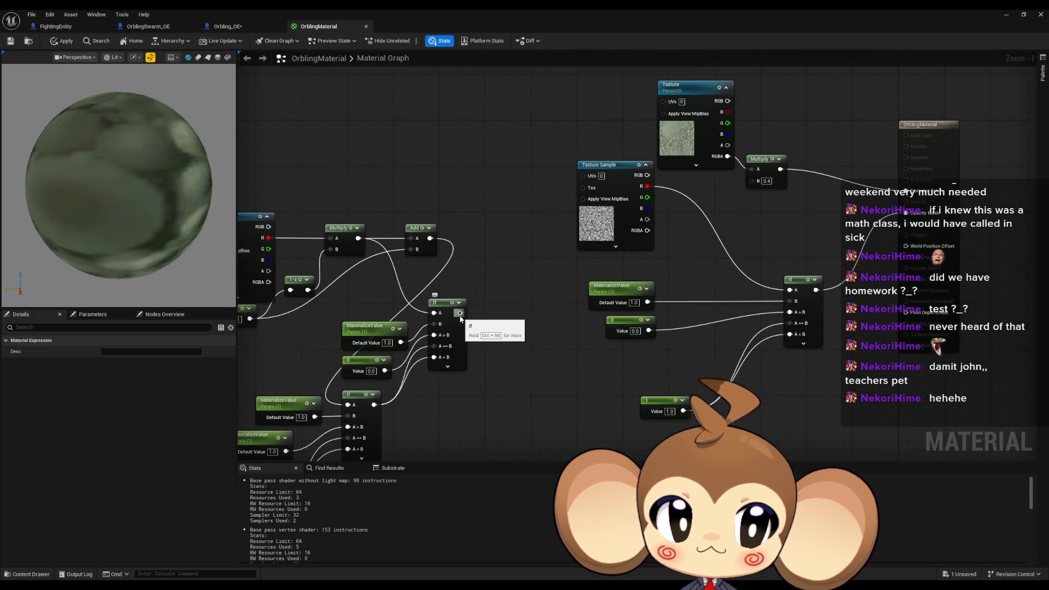
pyautogui.keyDown('alt'); pyautogui.click(906, 213); pyautogui.keyUp('alt')
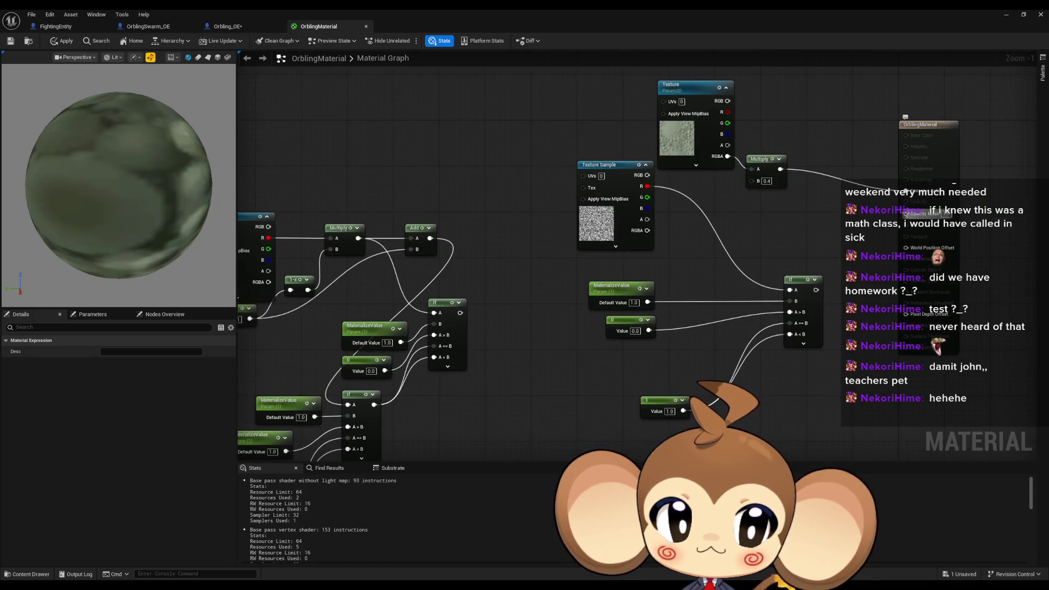
pyautogui.keyDown('alt'); pyautogui.click(906, 190); pyautogui.keyUp('alt')
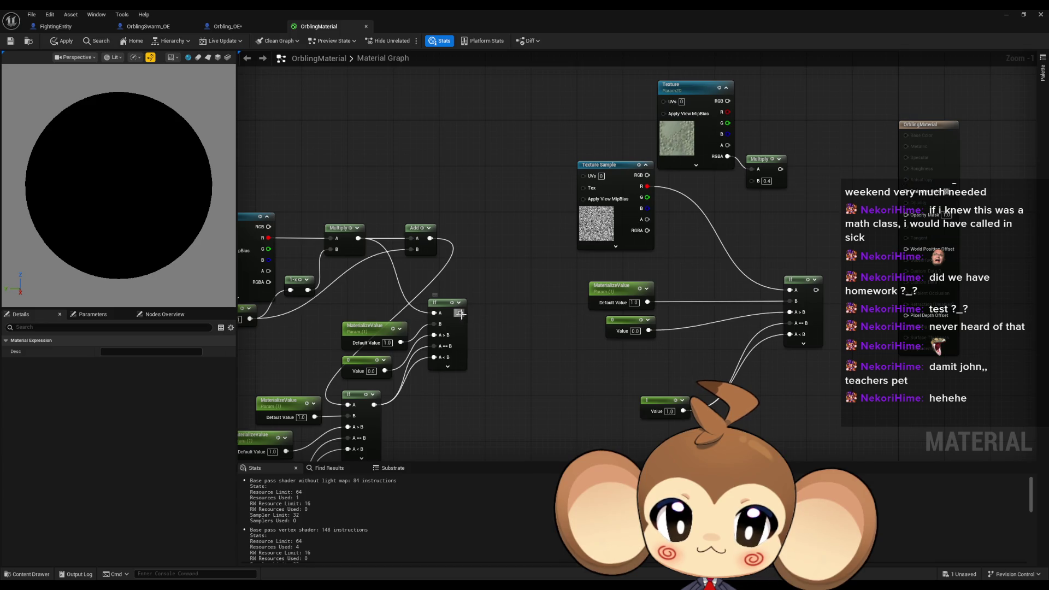
pyautogui.moveTo(460, 313); pyautogui.dragTo(906, 191)
pyautogui.moveTo(485, 372); pyautogui.dragTo(524, 352)
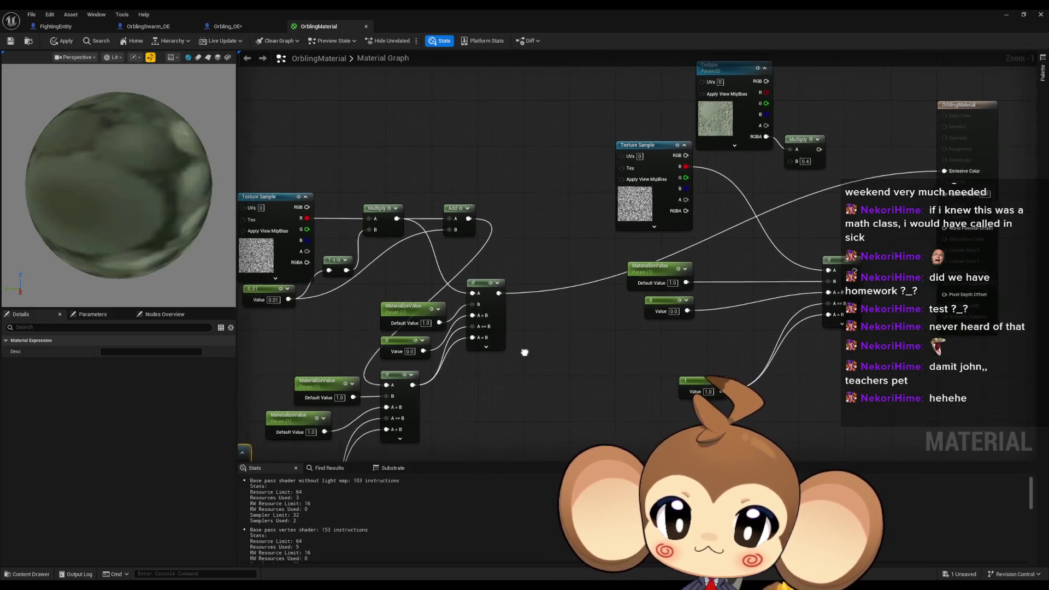
# Step: Preview the material on a plane, setting MaterializeValue's Default Value to 0 and scrubbing it
pyautogui.click(207, 58)
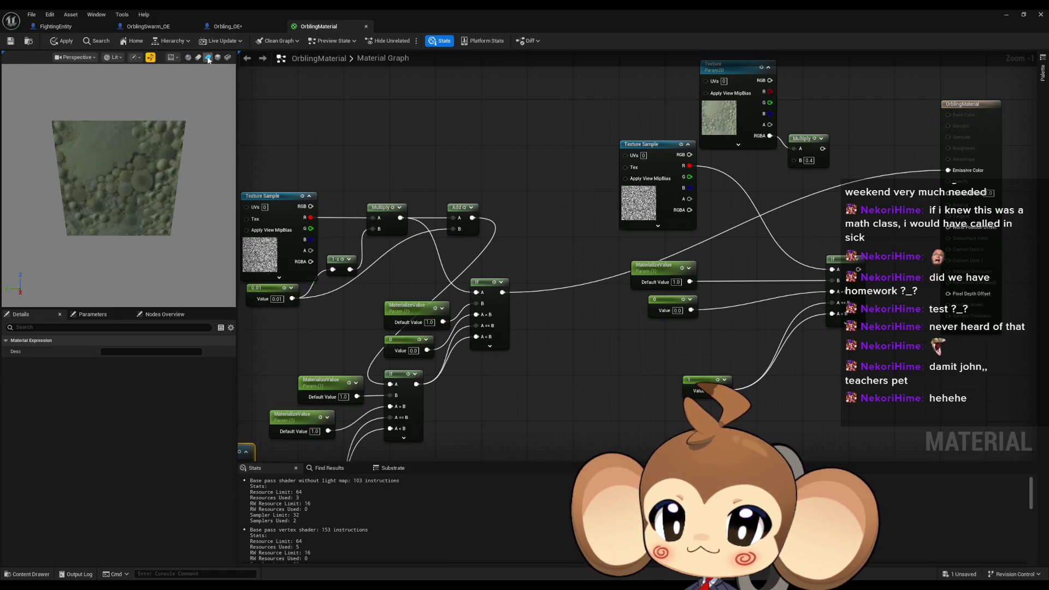
pyautogui.click(417, 309)
pyautogui.click(118, 373)
pyautogui.write('0')
pyautogui.press('Return')
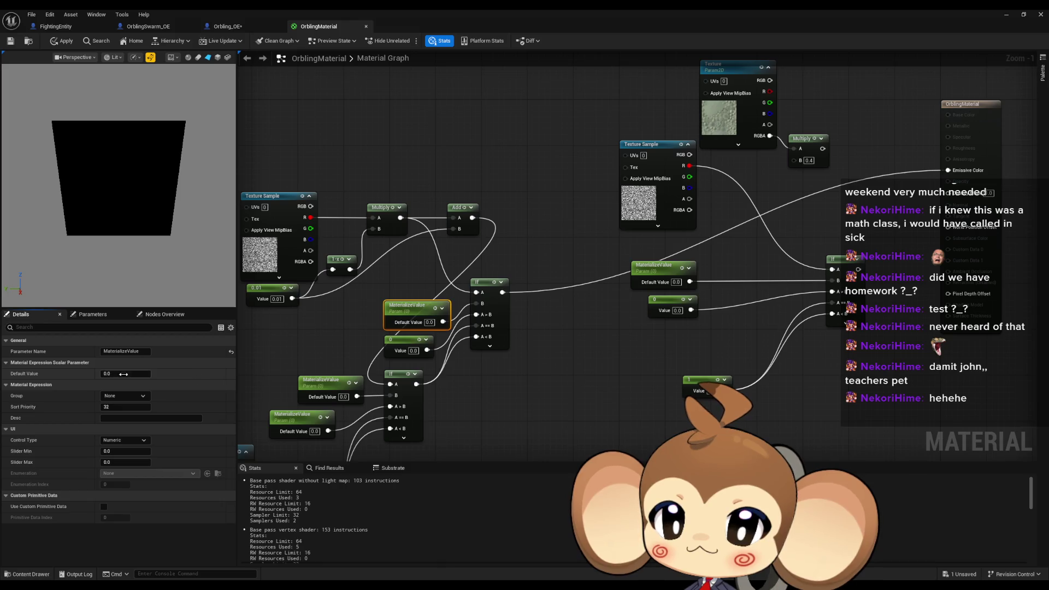
pyautogui.moveTo(107, 374); pyautogui.dragTo(134, 373)
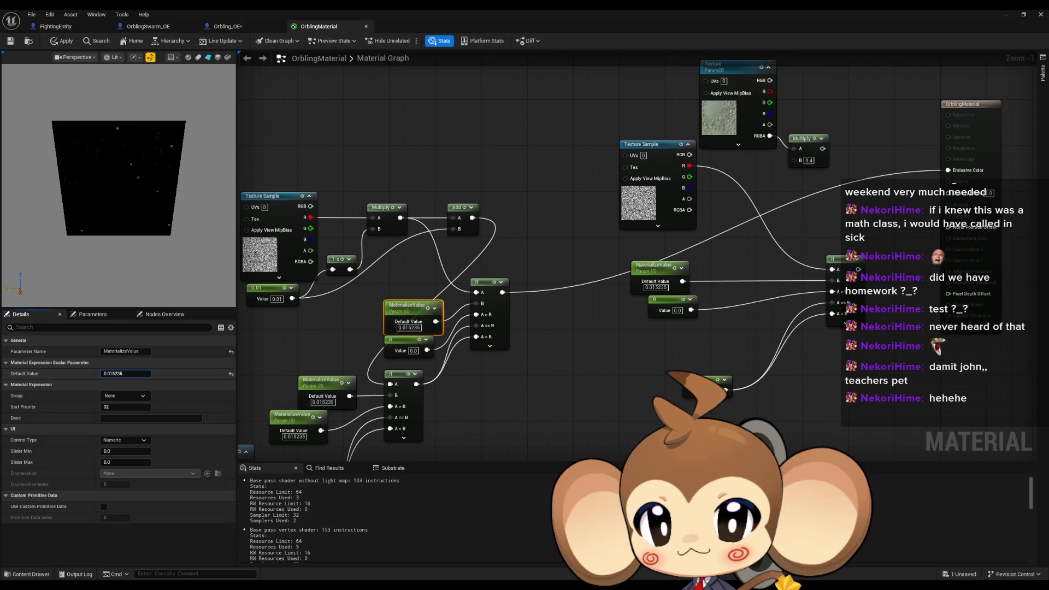
pyautogui.moveTo(126, 373); pyautogui.dragTo(117, 374)
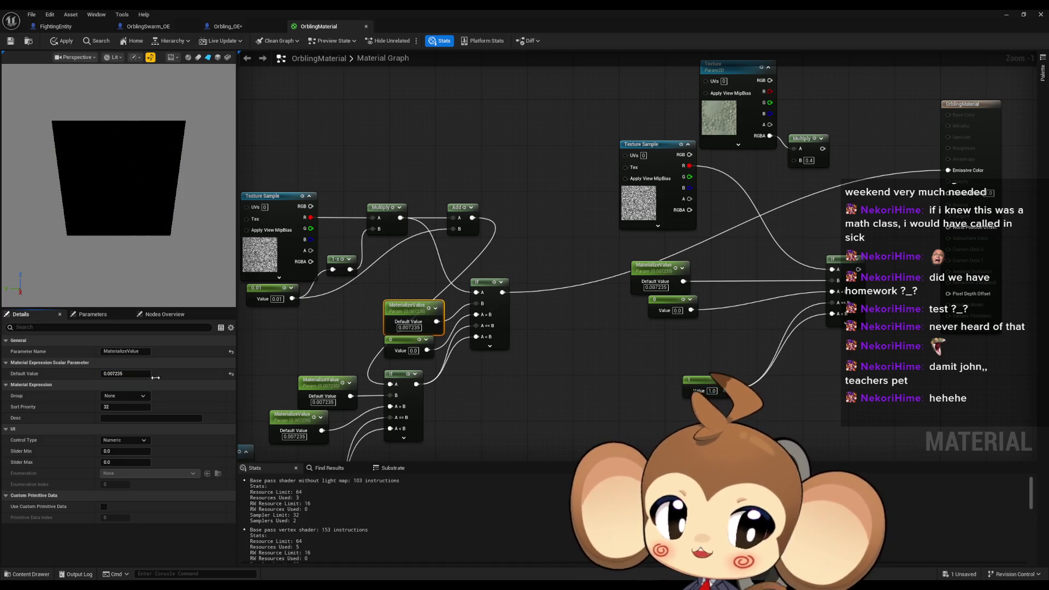
# Step: Wire a constant 1 into the If node's A>B input and delete the spare MaterializeValue node
pyautogui.moveTo(469, 327)
pyautogui.mouseDown()
pyautogui.moveTo(555, 300)
pyautogui.moveTo(627, 171)
pyautogui.moveTo(552, 317)
pyautogui.moveTo(548, 407)
pyautogui.mouseUp()
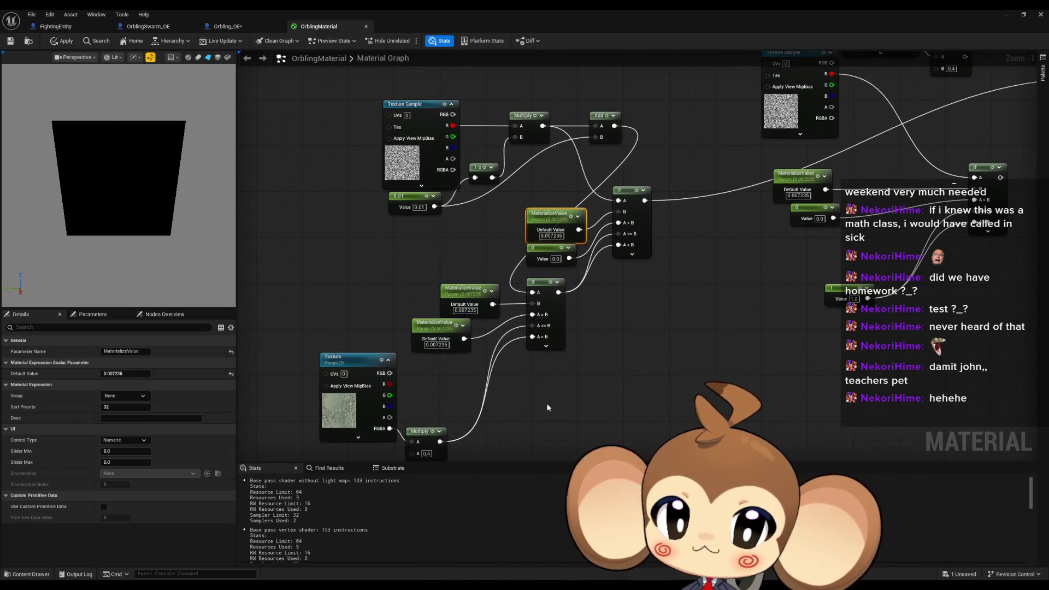
pyautogui.click(411, 381)
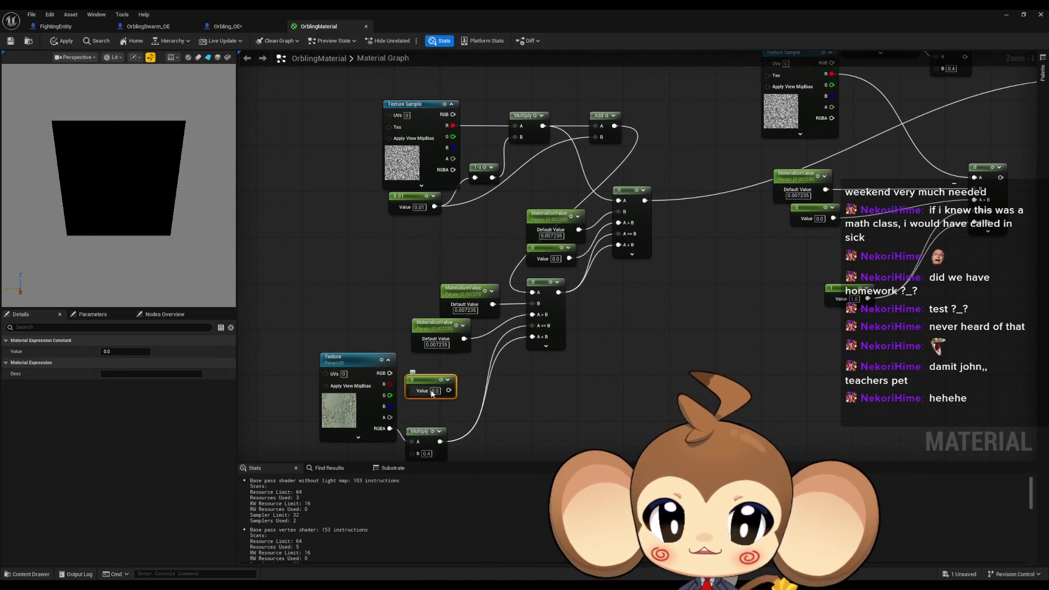
pyautogui.write('1')
pyautogui.click(467, 390)
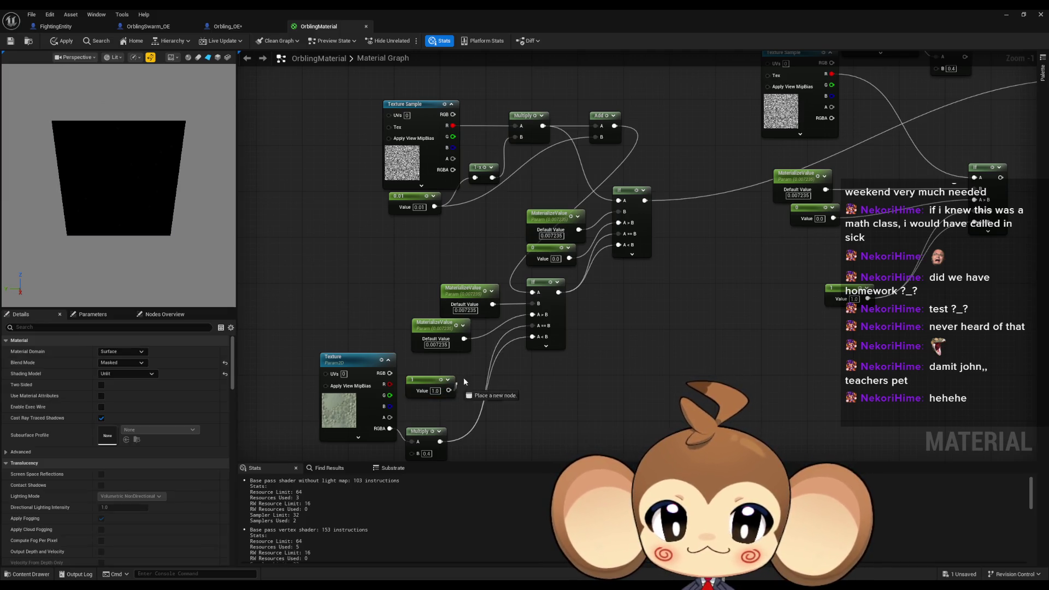
pyautogui.moveTo(536, 316); pyautogui.dragTo(533, 315)
pyautogui.click(434, 323)
pyautogui.press('Delete')
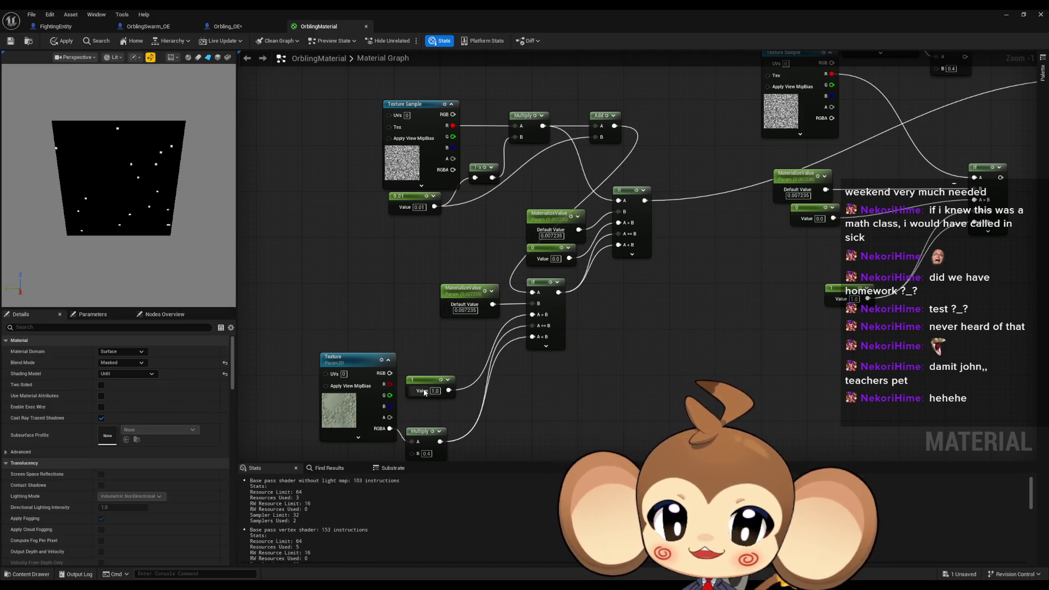
pyautogui.moveTo(427, 378); pyautogui.dragTo(449, 342)
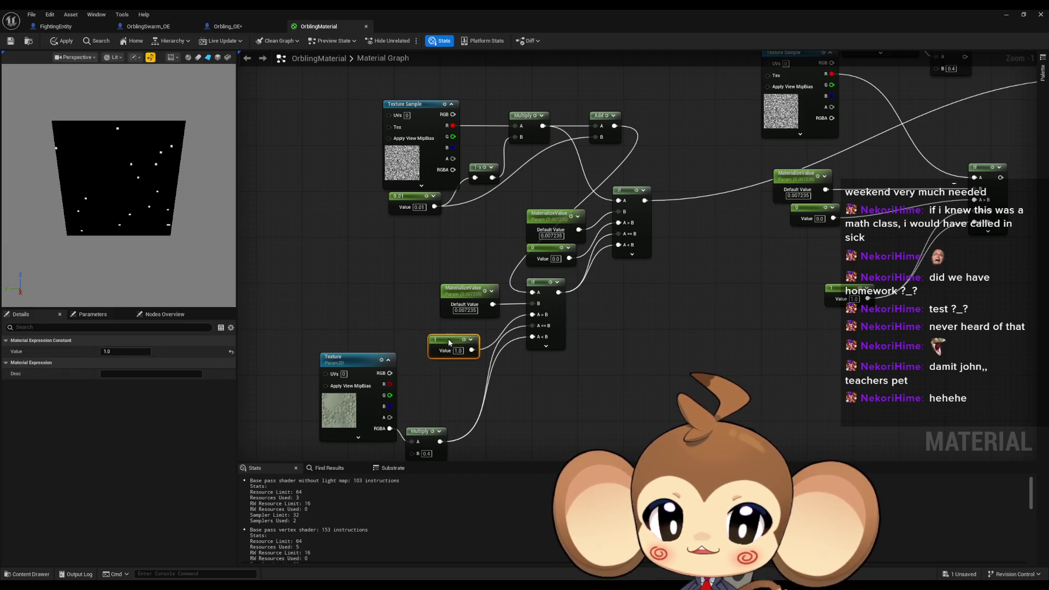
# Step: Scrub the MaterializeValue default to preview the dissolve, ending at 0
pyautogui.click(470, 289)
pyautogui.moveTo(126, 374)
pyautogui.mouseDown()
pyautogui.moveTo(211, 374)
pyautogui.moveTo(112, 374)
pyautogui.mouseUp()
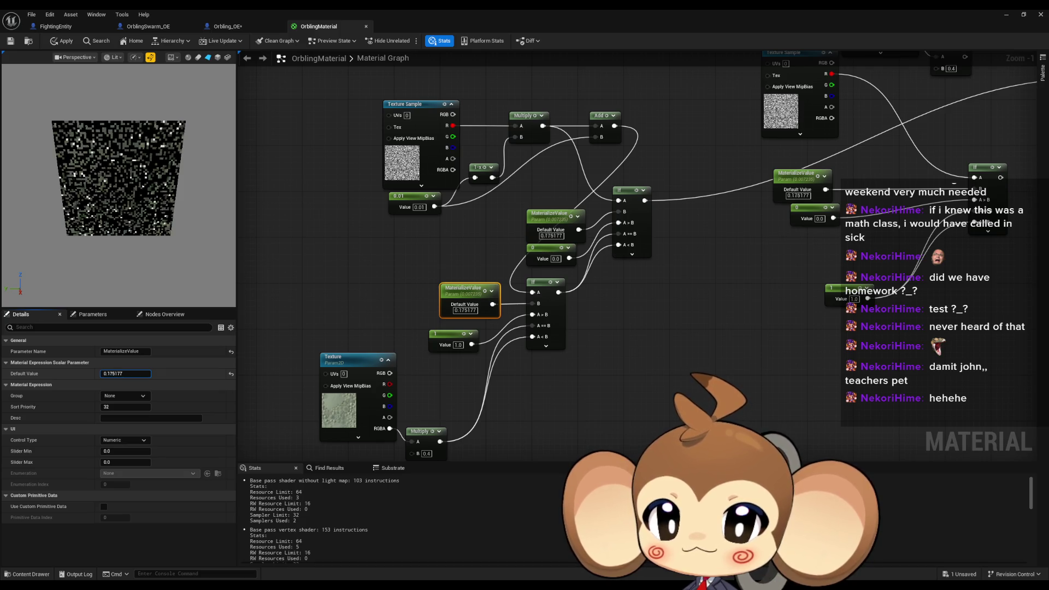
pyautogui.moveTo(122, 374)
pyautogui.mouseDown()
pyautogui.moveTo(171, 374)
pyautogui.moveTo(120, 374)
pyautogui.mouseUp()
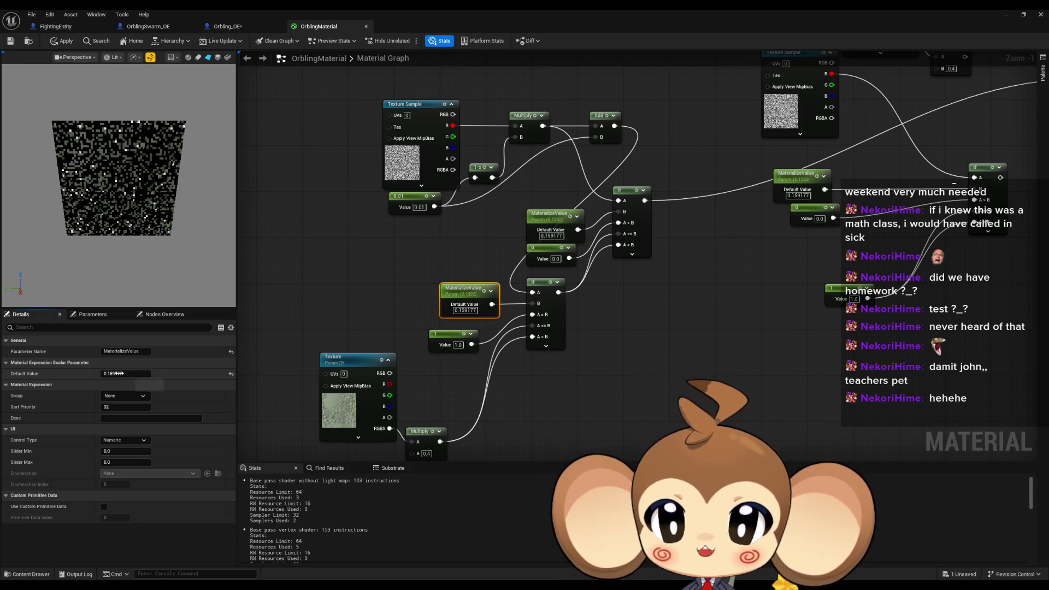
pyautogui.click(120, 374)
# Step: Enter 0 as the parameter value, then wire the If node's output into OrblingMaterial's Opacity Mask
pyautogui.write('0')
pyautogui.press('Return')
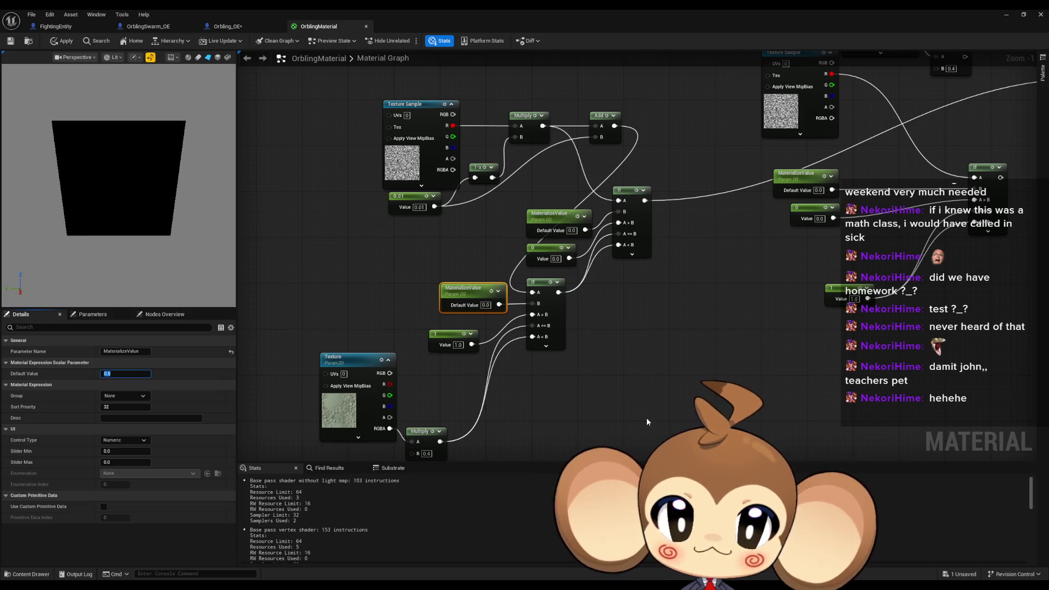
pyautogui.click(668, 389)
pyautogui.moveTo(664, 333); pyautogui.dragTo(549, 405)
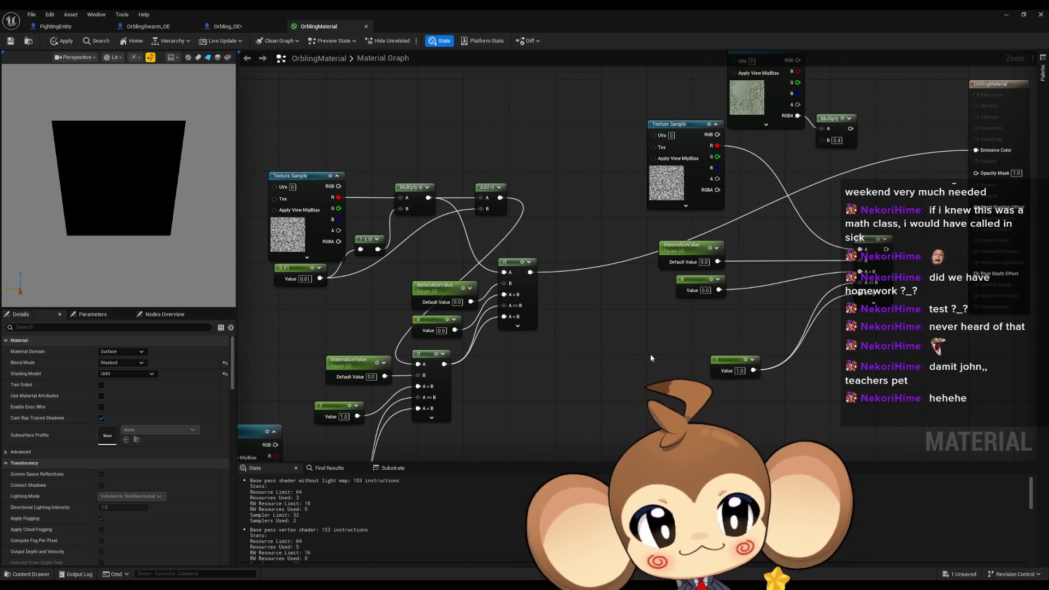
pyautogui.moveTo(650, 358); pyautogui.dragTo(496, 366)
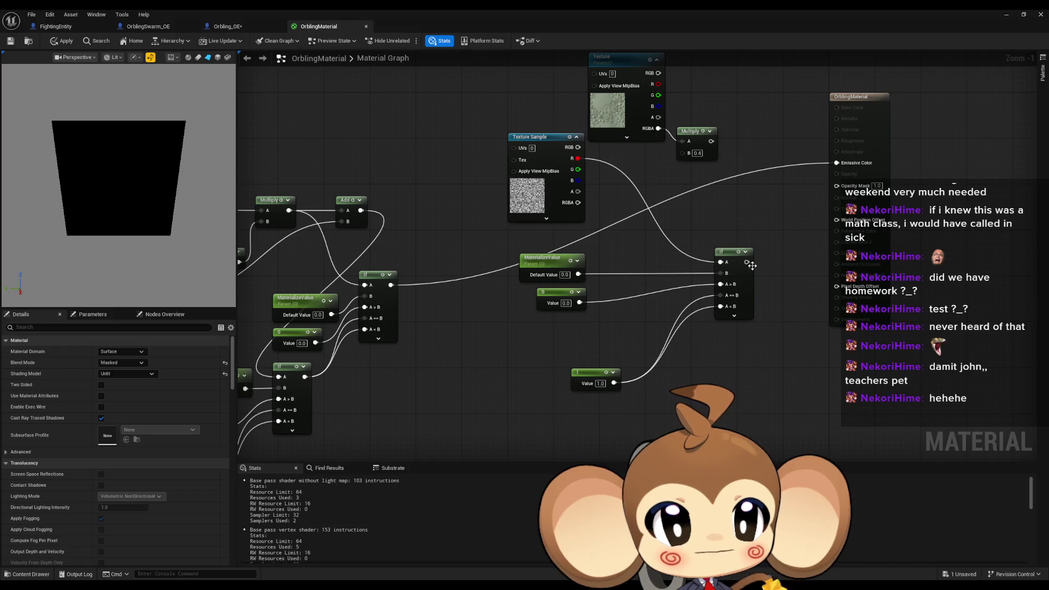
pyautogui.moveTo(746, 263)
pyautogui.mouseDown()
pyautogui.moveTo(812, 287)
pyautogui.moveTo(792, 259)
pyautogui.moveTo(879, 218)
pyautogui.moveTo(836, 186)
pyautogui.moveTo(710, 142)
pyautogui.mouseUp()
# Step: Restore the material editor to a smaller window
pyautogui.scroll(-1, 748, 214)
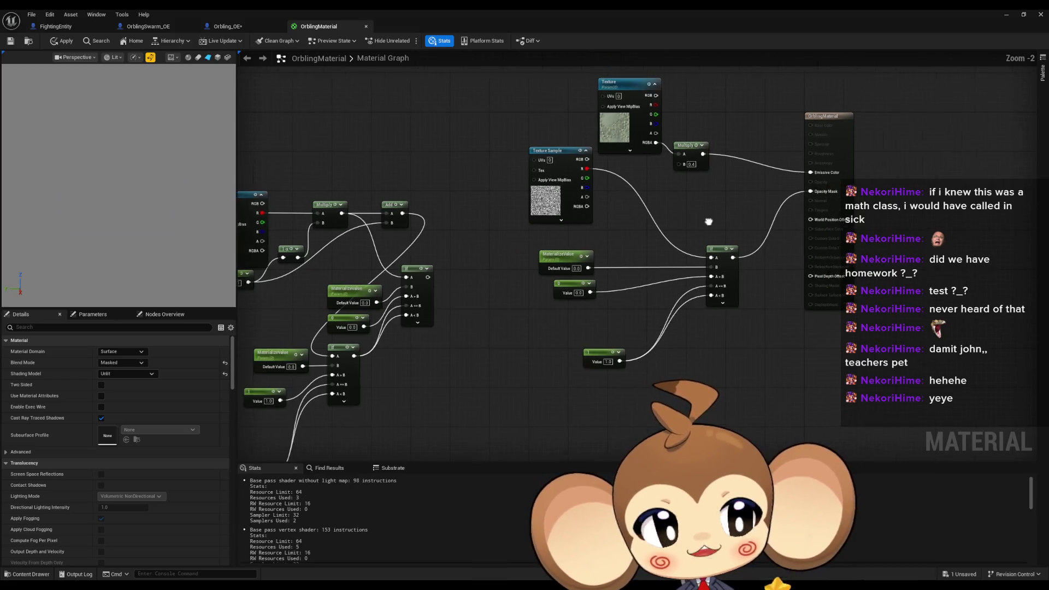
pyautogui.moveTo(709, 221); pyautogui.dragTo(683, 242)
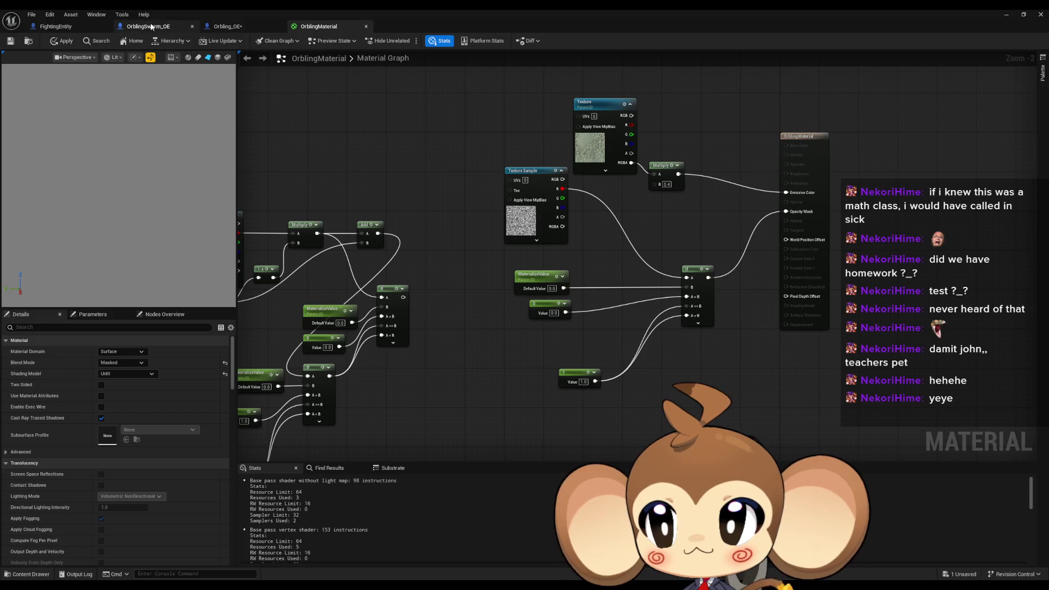
pyautogui.doubleClick(394, 9)
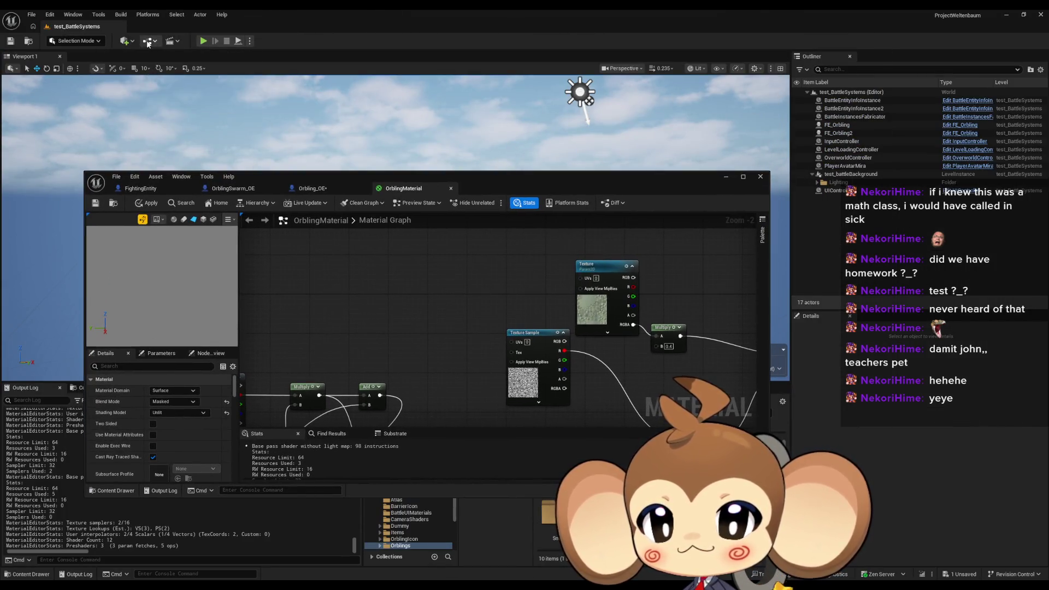
# Step: Open the test_BattleSystems level blueprint from the Blueprints menu, then close it
pyautogui.click(147, 41)
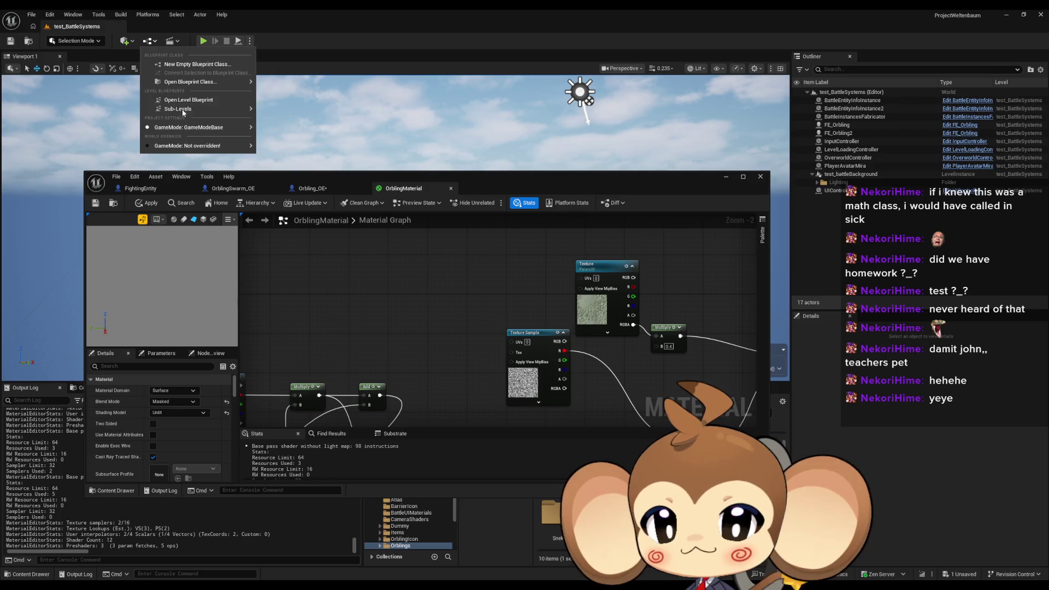
pyautogui.click(180, 101)
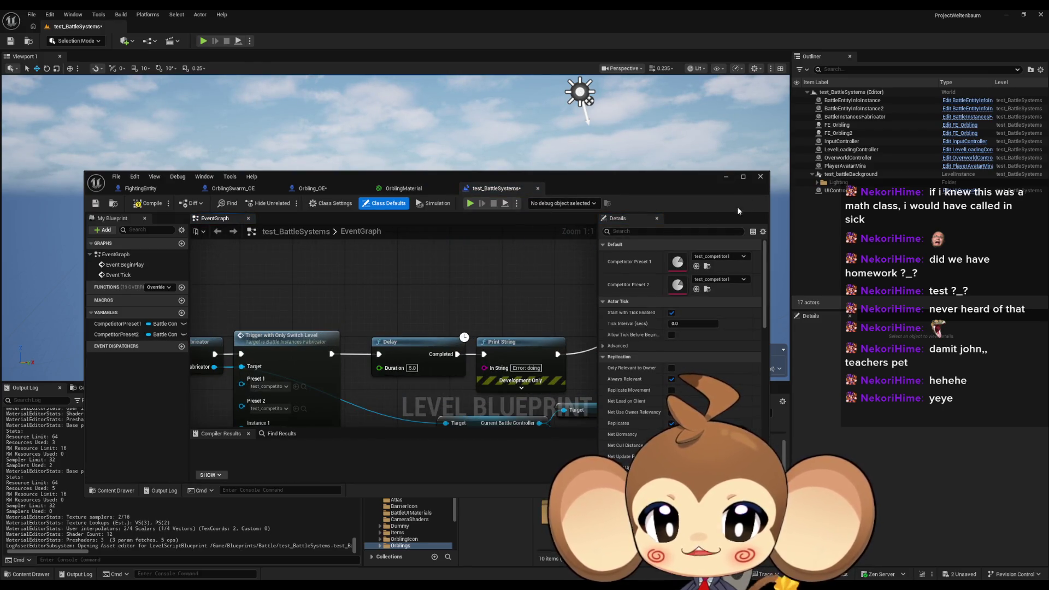
pyautogui.click(726, 176)
# Step: Play the level and eject with F8 to look around at the orblings and cherry enemies
pyautogui.click(203, 42)
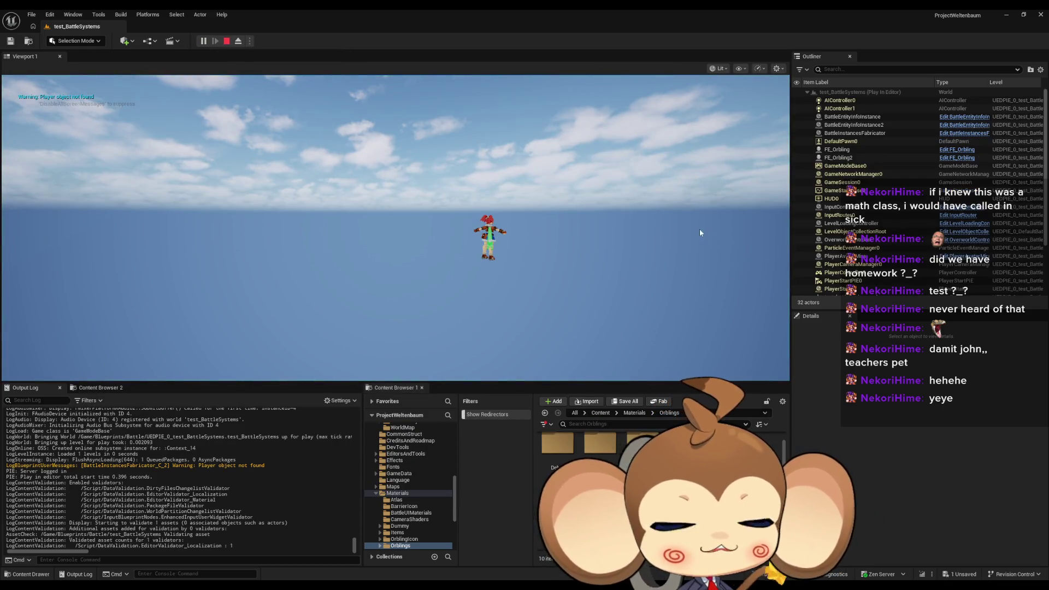
pyautogui.press('F8')
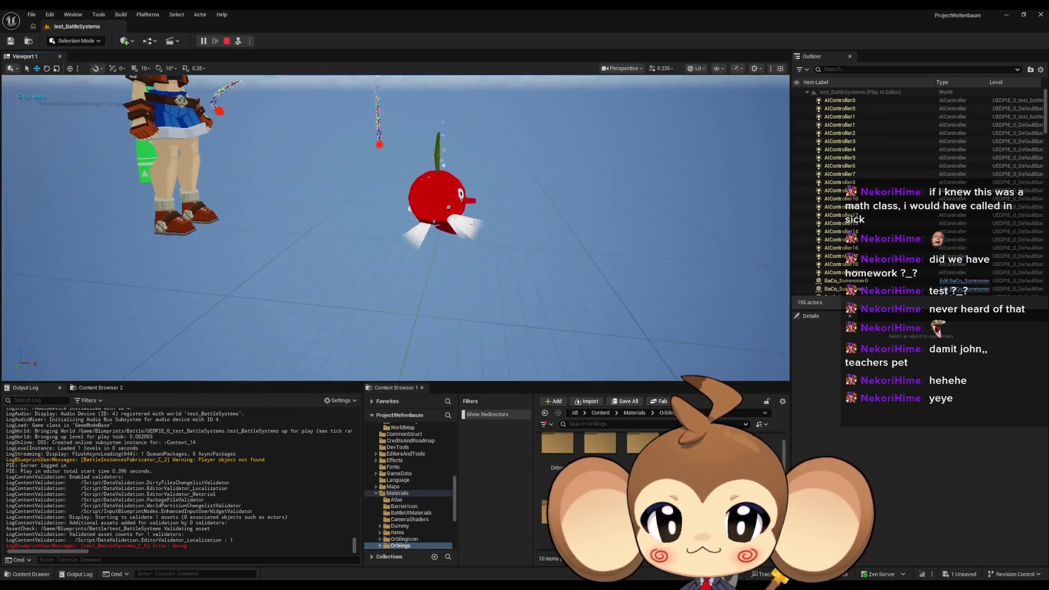
pyautogui.scroll(-5, 444, 200)
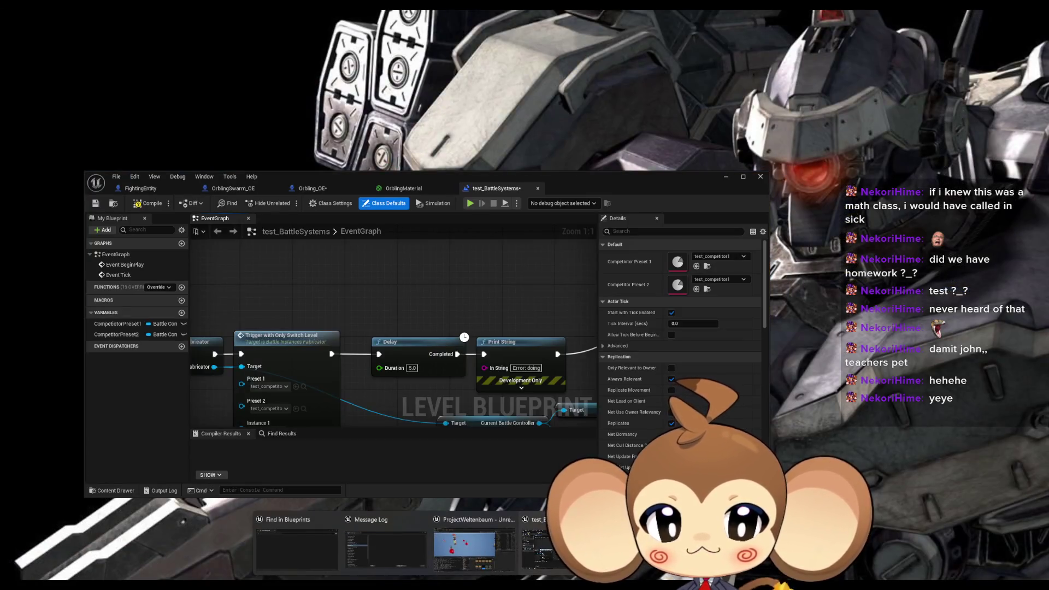
# Step: In the OrblingMaterial graph, connect the If node's output to the material result node and restart play
pyautogui.click(538, 546)
pyautogui.click(410, 189)
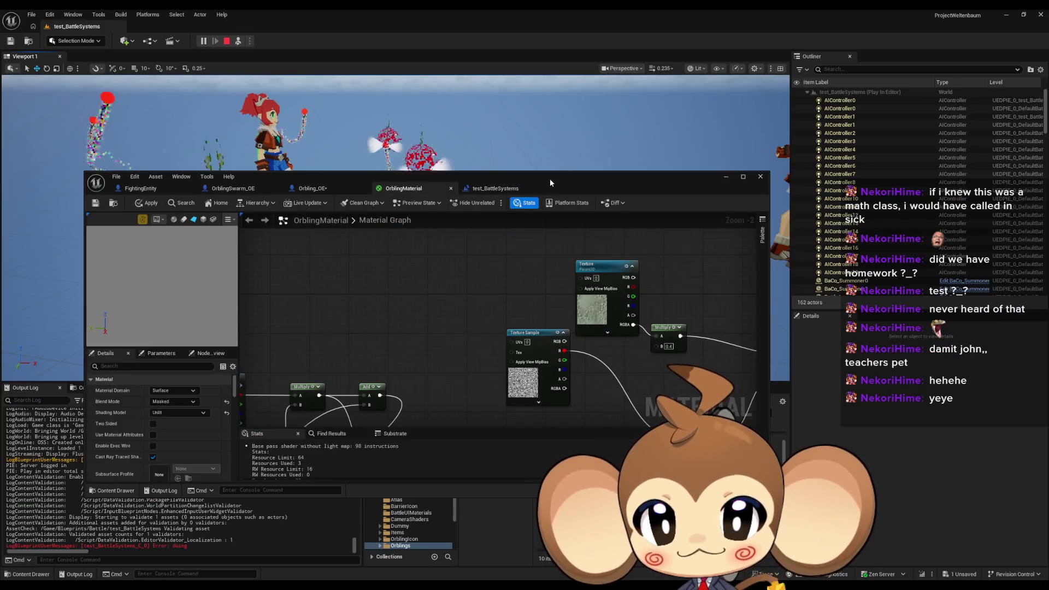
pyautogui.moveTo(550, 178)
pyautogui.mouseDown()
pyautogui.moveTo(535, 407)
pyautogui.moveTo(535, 325)
pyautogui.mouseUp()
pyautogui.scroll(2, 450, 500)
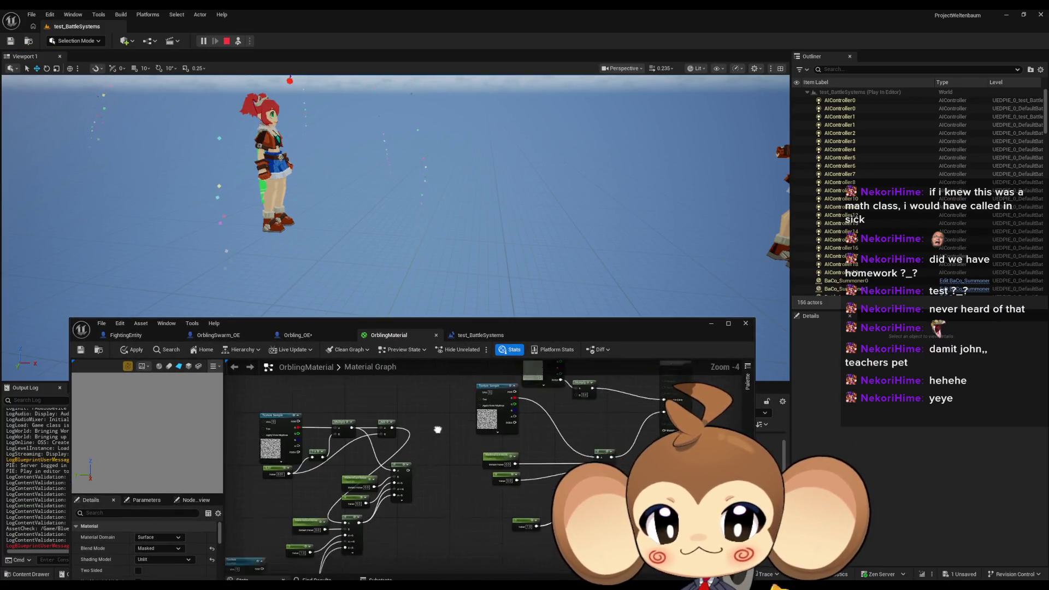
pyautogui.moveTo(413, 512)
pyautogui.mouseDown()
pyautogui.moveTo(327, 503)
pyautogui.moveTo(477, 452)
pyautogui.mouseUp()
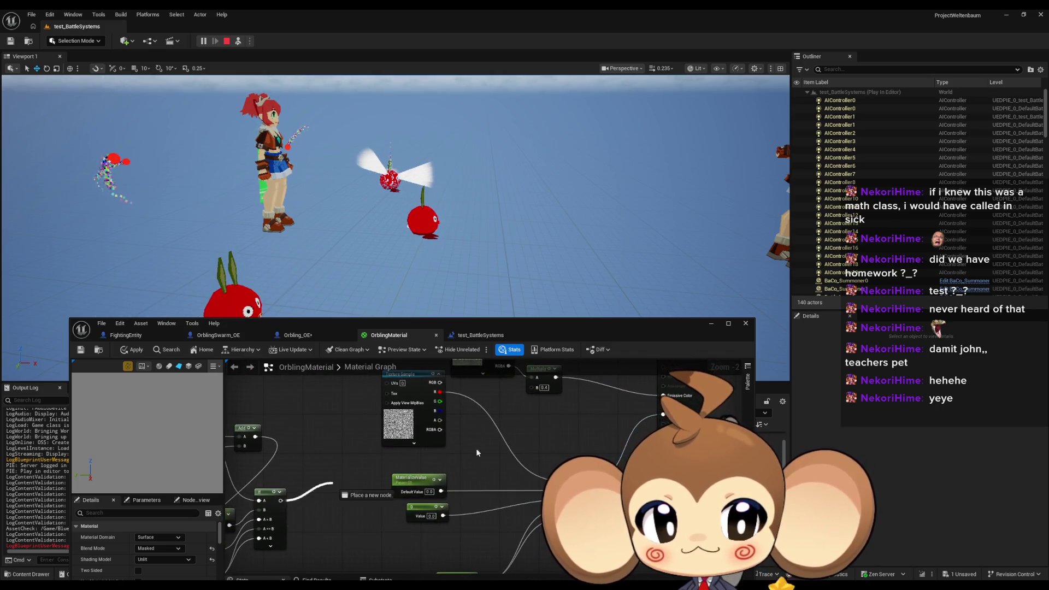
pyautogui.moveTo(664, 416); pyautogui.dragTo(664, 414)
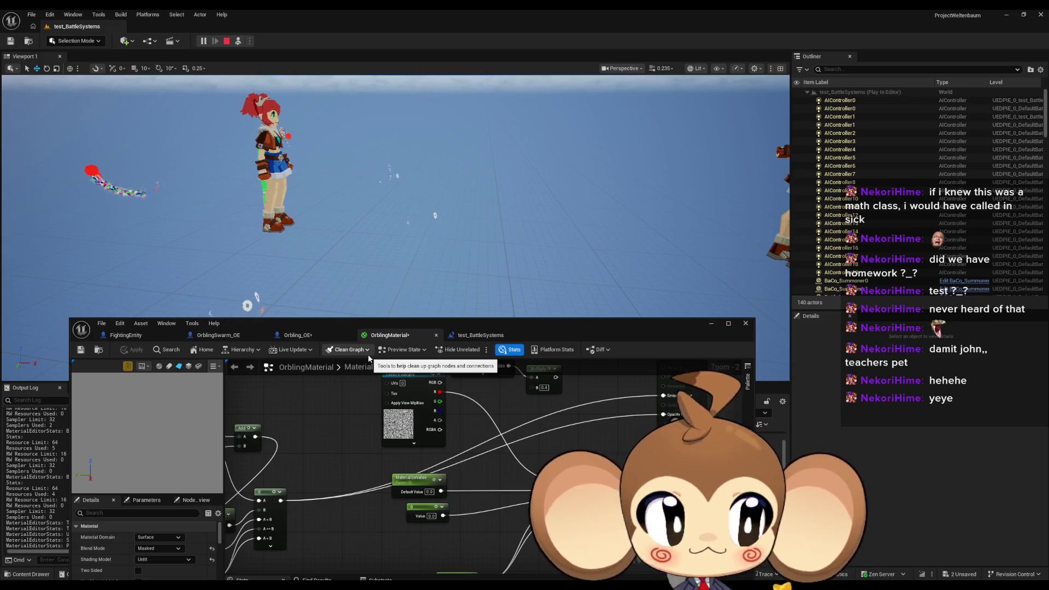
pyautogui.moveTo(274, 382)
pyautogui.mouseDown()
pyautogui.moveTo(289, 403)
pyautogui.moveTo(326, 399)
pyautogui.moveTo(321, 388)
pyautogui.mouseUp()
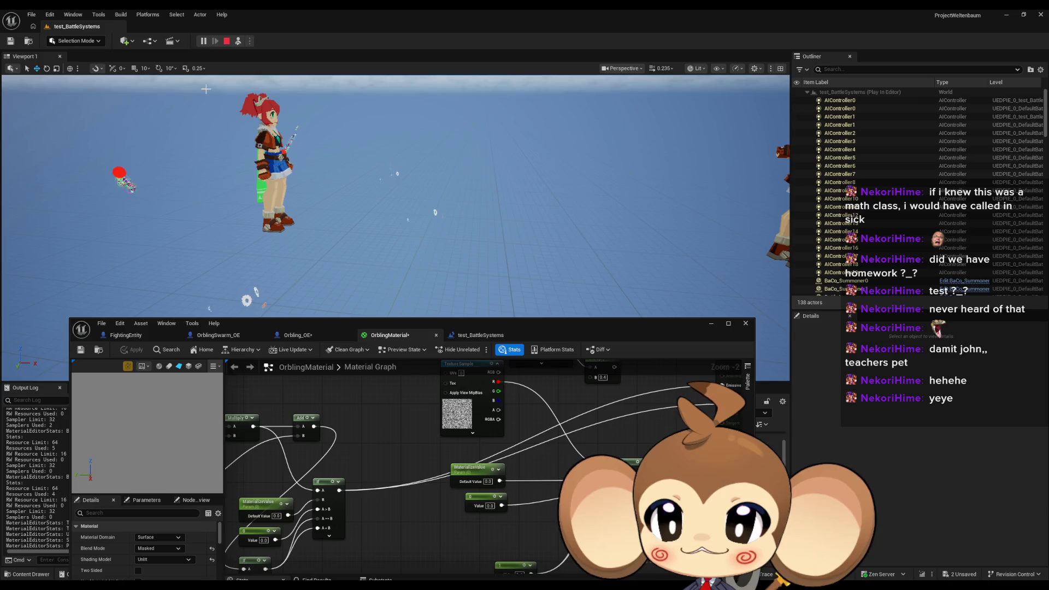
pyautogui.click(224, 41)
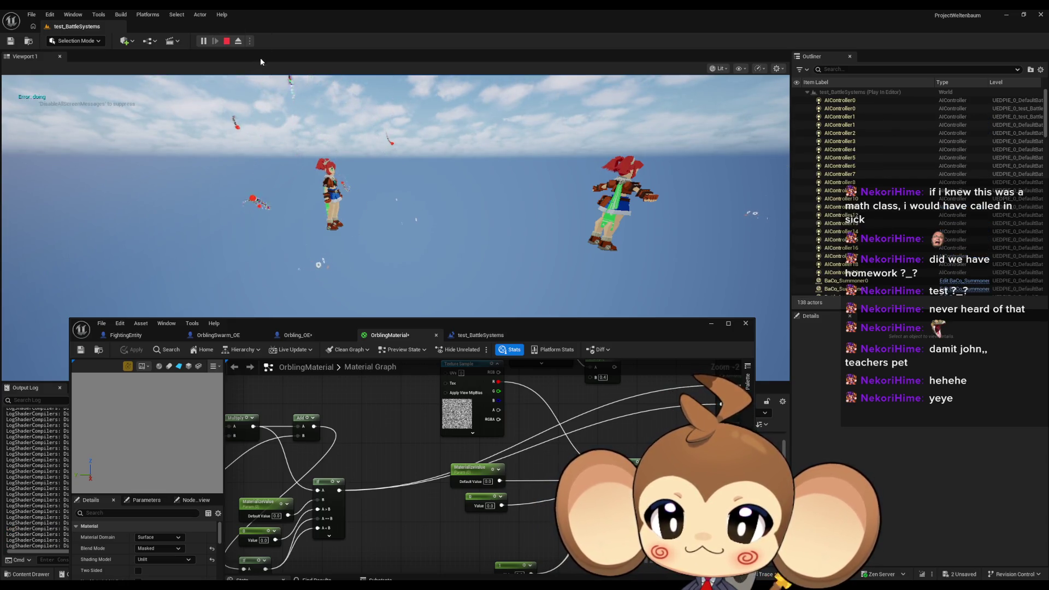
# Step: Stop the play session and bring OrblingMaterial's texture and If nodes into view
pyautogui.click(226, 41)
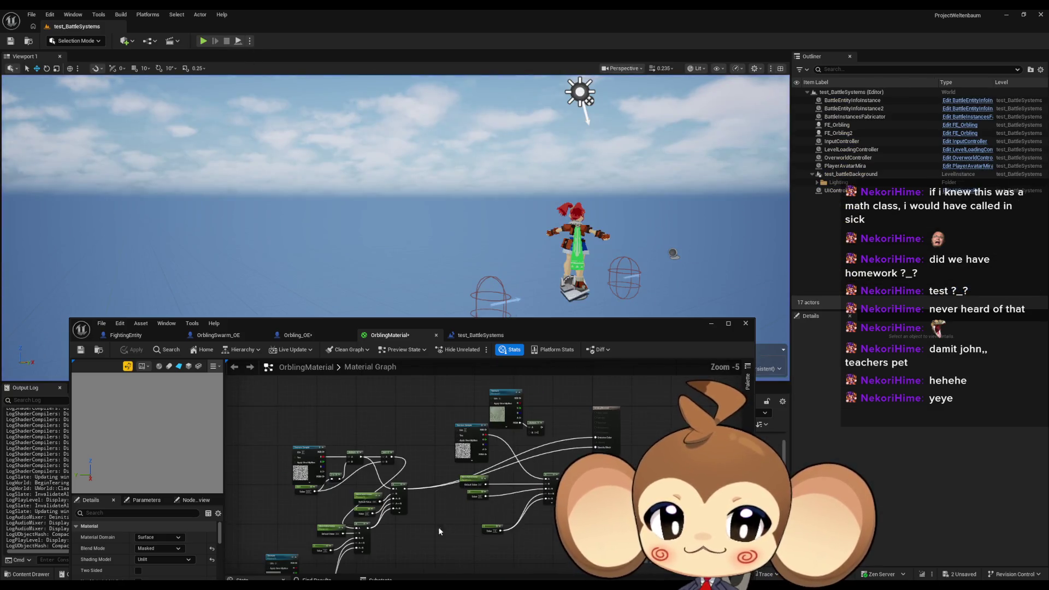
pyautogui.moveTo(495, 445); pyautogui.dragTo(539, 352)
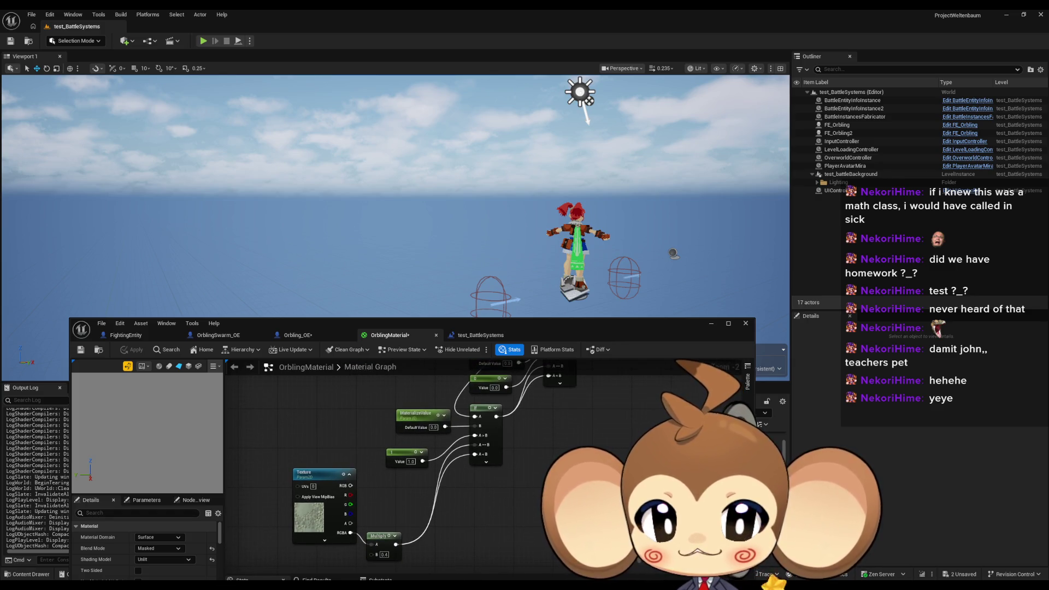
pyautogui.moveTo(538, 355); pyautogui.dragTo(539, 358)
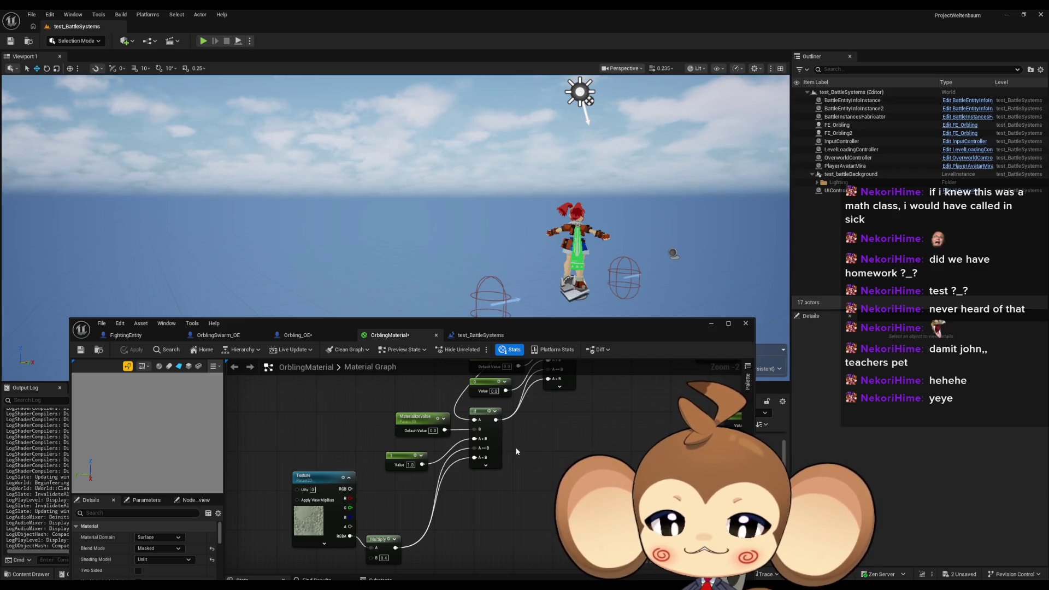
pyautogui.scroll(-1, 517, 444)
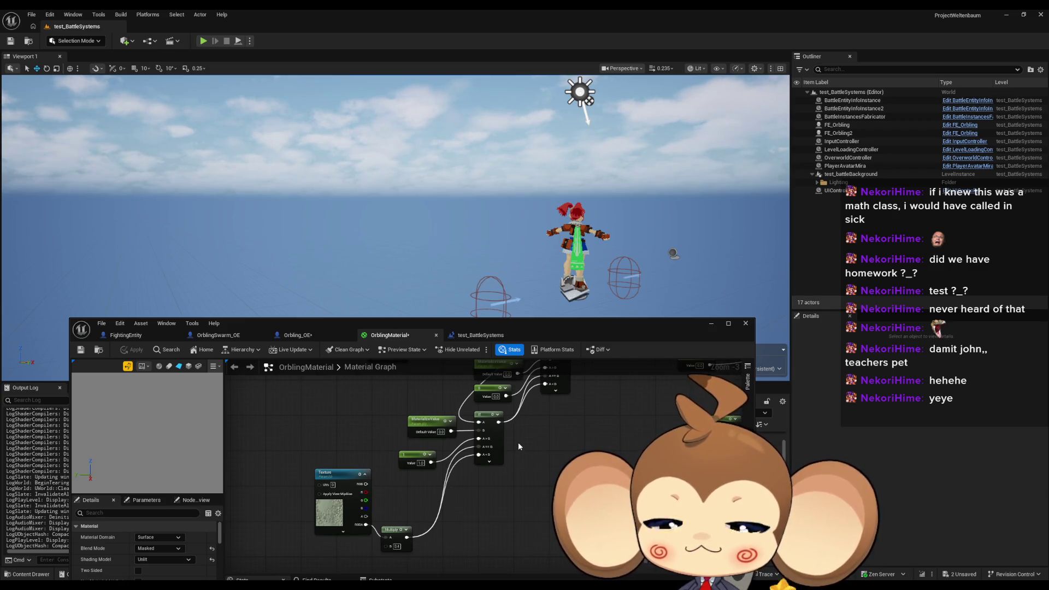
pyautogui.moveTo(519, 441)
pyautogui.mouseDown()
pyautogui.moveTo(406, 520)
pyautogui.moveTo(382, 516)
pyautogui.moveTo(306, 568)
pyautogui.moveTo(253, 574)
pyautogui.mouseUp()
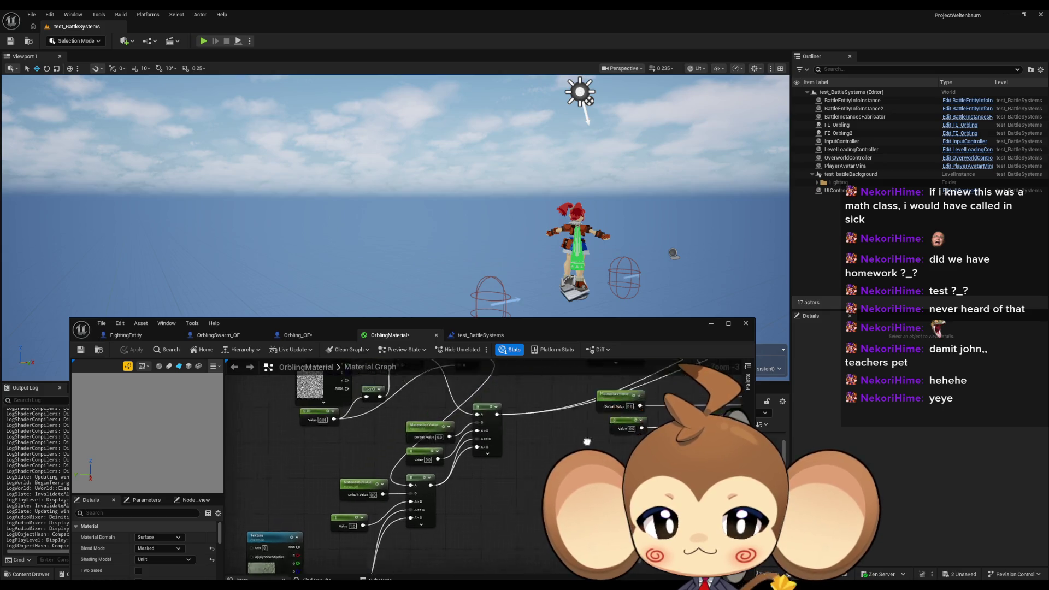
pyautogui.moveTo(658, 371)
pyautogui.mouseDown()
pyautogui.moveTo(411, 532)
pyautogui.moveTo(580, 484)
pyautogui.mouseUp()
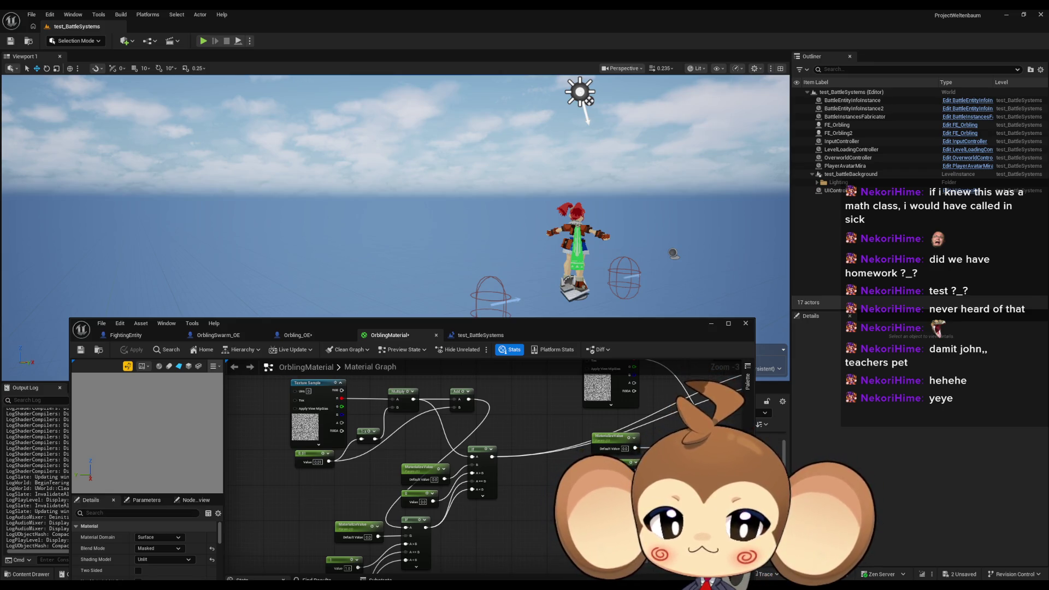
pyautogui.moveTo(580, 484)
pyautogui.mouseDown()
pyautogui.moveTo(568, 477)
pyautogui.moveTo(386, 549)
pyautogui.moveTo(542, 485)
pyautogui.mouseUp()
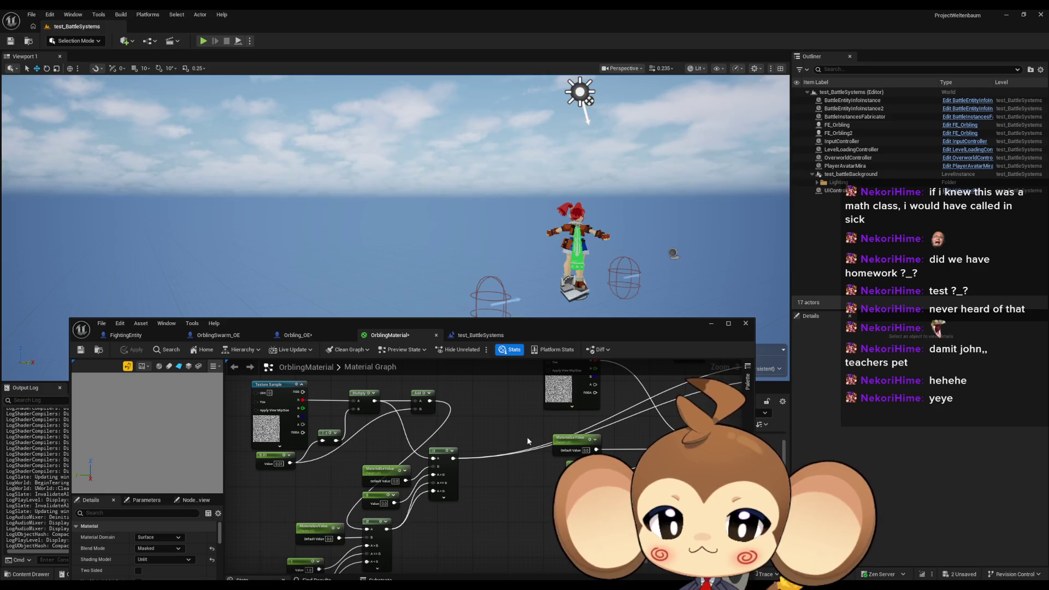
# Step: Duplicate the Texture Sample, Multiply, Add and If node group below the original
pyautogui.moveTo(266, 356)
pyautogui.mouseDown()
pyautogui.moveTo(321, 382)
pyautogui.moveTo(538, 538)
pyautogui.mouseUp()
pyautogui.hotkey('ctrl', 'c')
pyautogui.moveTo(542, 454); pyautogui.dragTo(552, 566)
pyautogui.hotkey('ctrl', 'v')
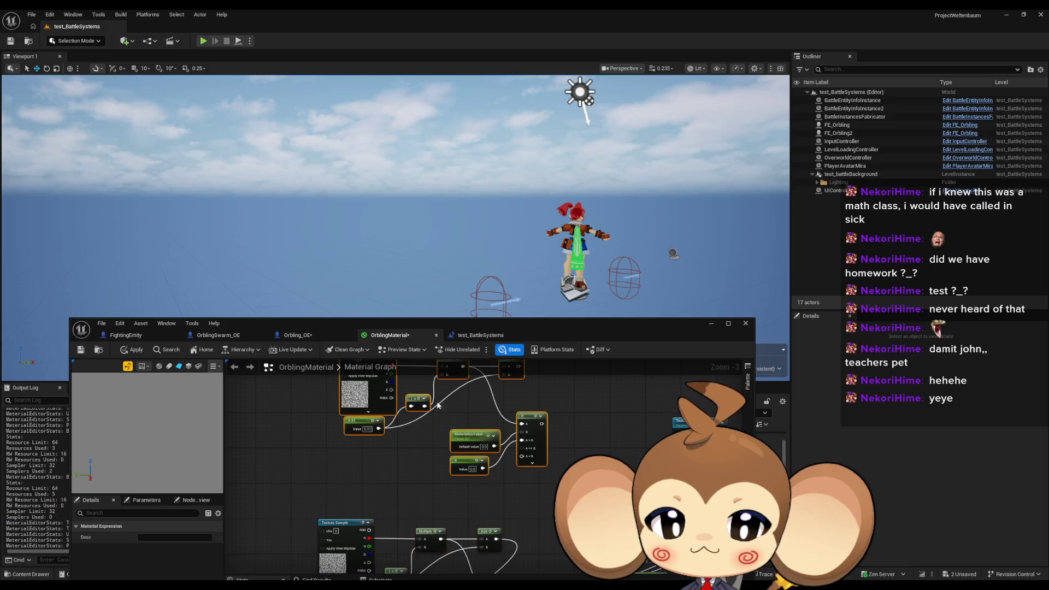
pyautogui.moveTo(591, 423); pyautogui.dragTo(580, 460)
pyautogui.click(500, 404)
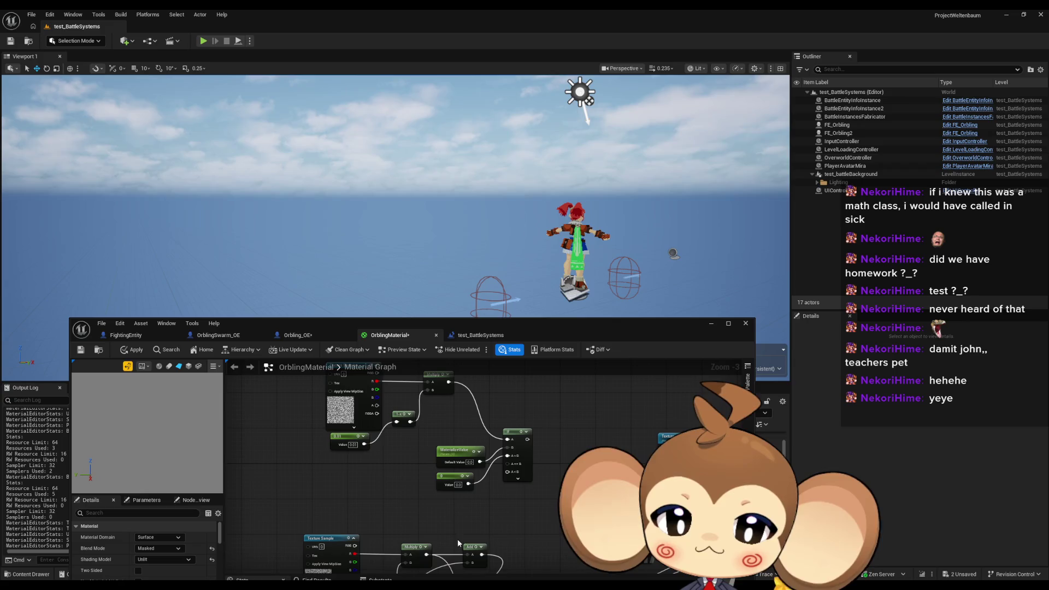
# Step: Add a Constant node with value 1.0
pyautogui.click(422, 528)
pyautogui.click(162, 537)
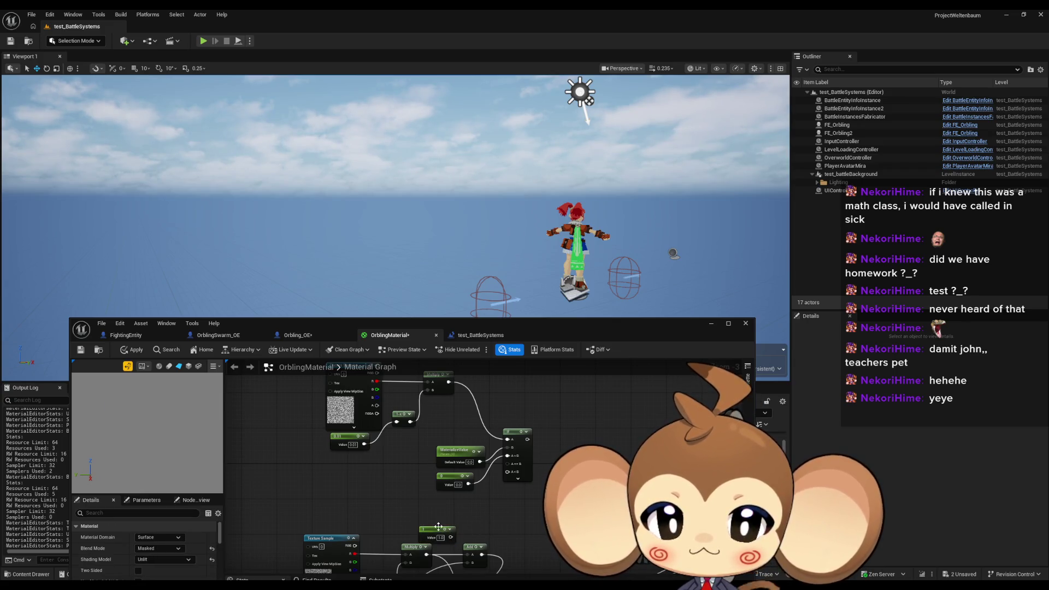
pyautogui.write('1')
pyautogui.press('Return')
pyautogui.moveTo(437, 528); pyautogui.dragTo(454, 500)
# Step: Connect the If node's A==B input to the Multiply output
pyautogui.moveTo(507, 463); pyautogui.dragTo(467, 513)
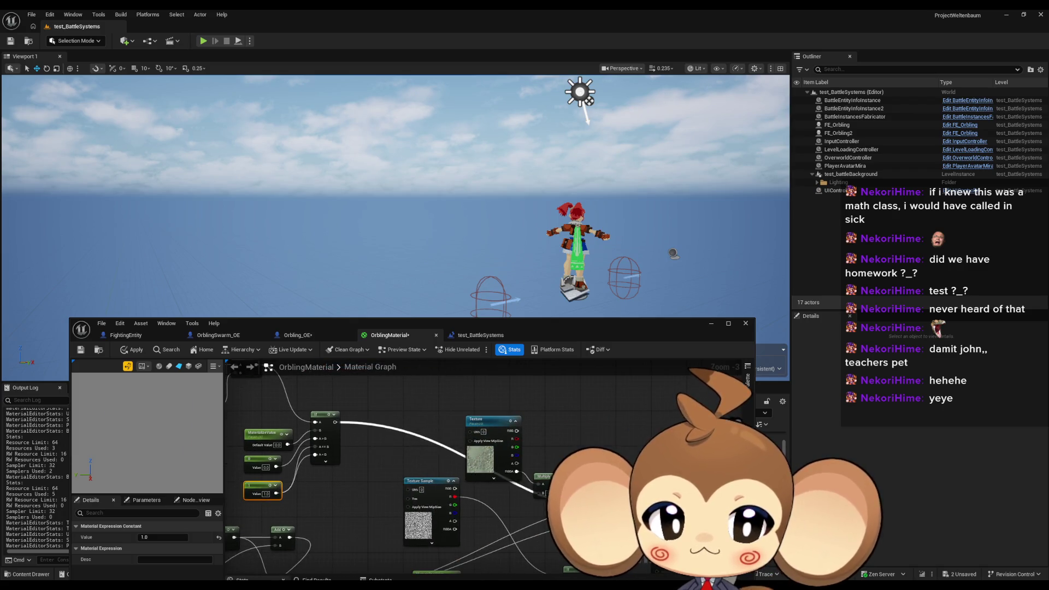
pyautogui.moveTo(563, 483)
pyautogui.mouseDown()
pyautogui.moveTo(532, 467)
pyautogui.moveTo(628, 453)
pyautogui.mouseUp()
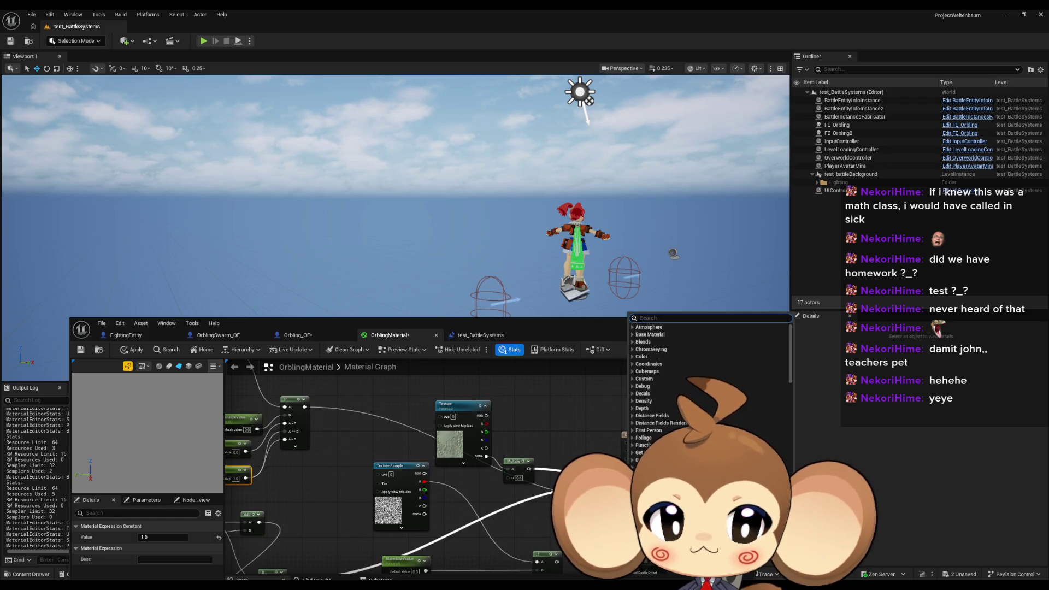
pyautogui.click(639, 436)
pyautogui.moveTo(527, 471); pyautogui.dragTo(527, 470)
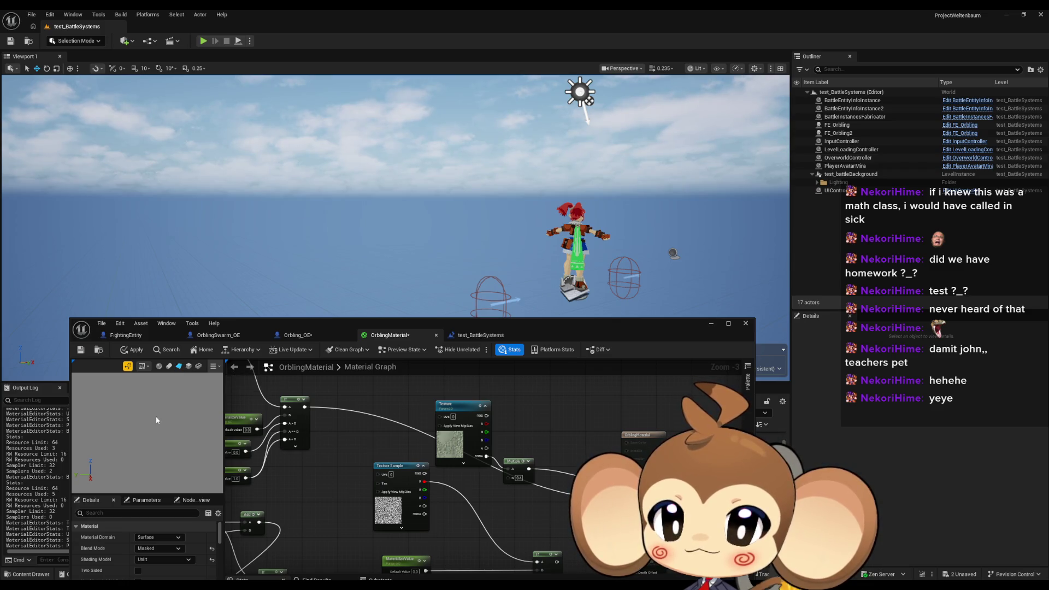
pyautogui.click(245, 419)
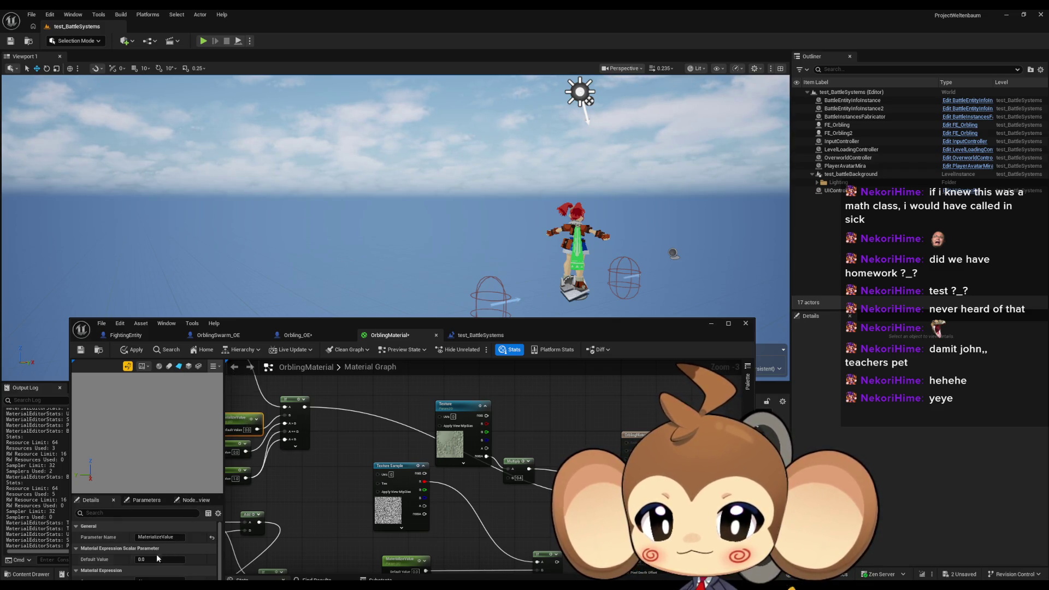
# Step: Preview MaterializeValue defaults of about 0.36 and 0.424, then apply the material
pyautogui.moveTo(142, 559)
pyautogui.mouseDown()
pyautogui.moveTo(163, 559)
pyautogui.moveTo(292, 476)
pyautogui.moveTo(378, 487)
pyautogui.moveTo(415, 391)
pyautogui.mouseUp()
pyautogui.moveTo(375, 481); pyautogui.dragTo(397, 421)
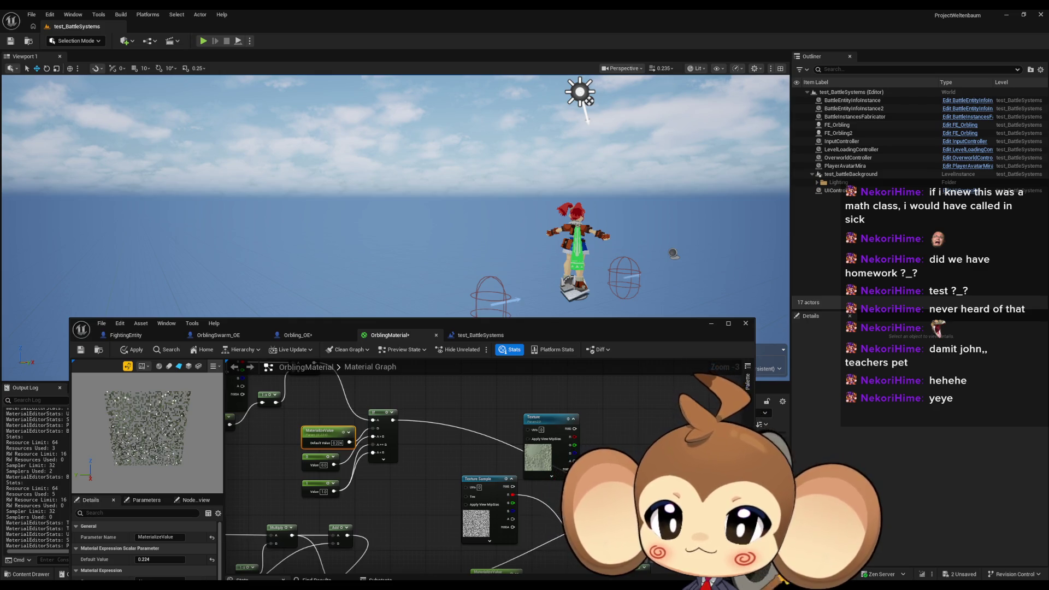
pyautogui.moveTo(327, 519); pyautogui.dragTo(333, 471)
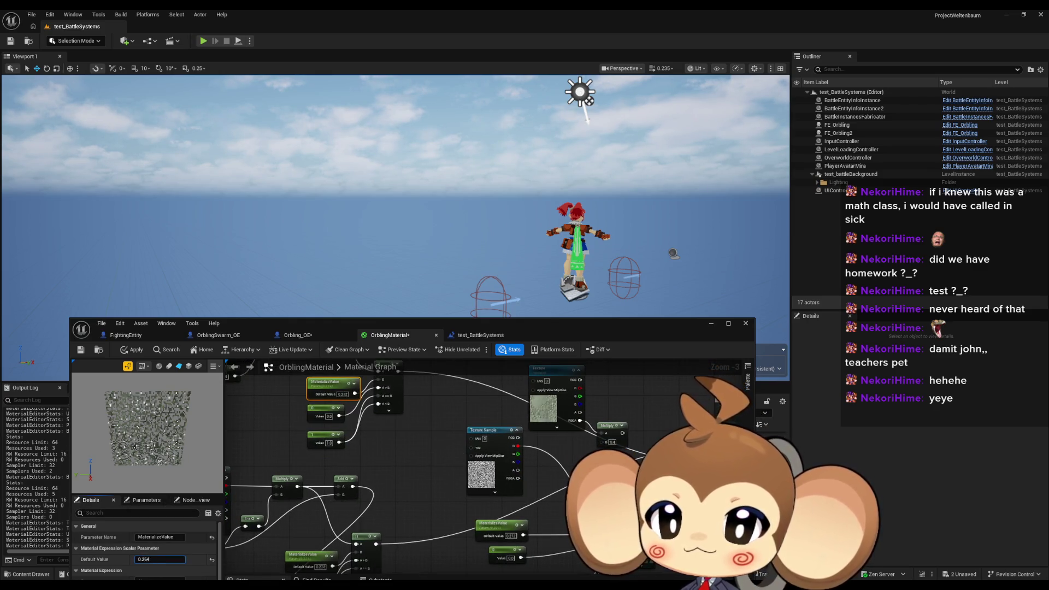
pyautogui.moveTo(160, 559)
pyautogui.mouseDown()
pyautogui.moveTo(170, 559)
pyautogui.moveTo(150, 501)
pyautogui.mouseUp()
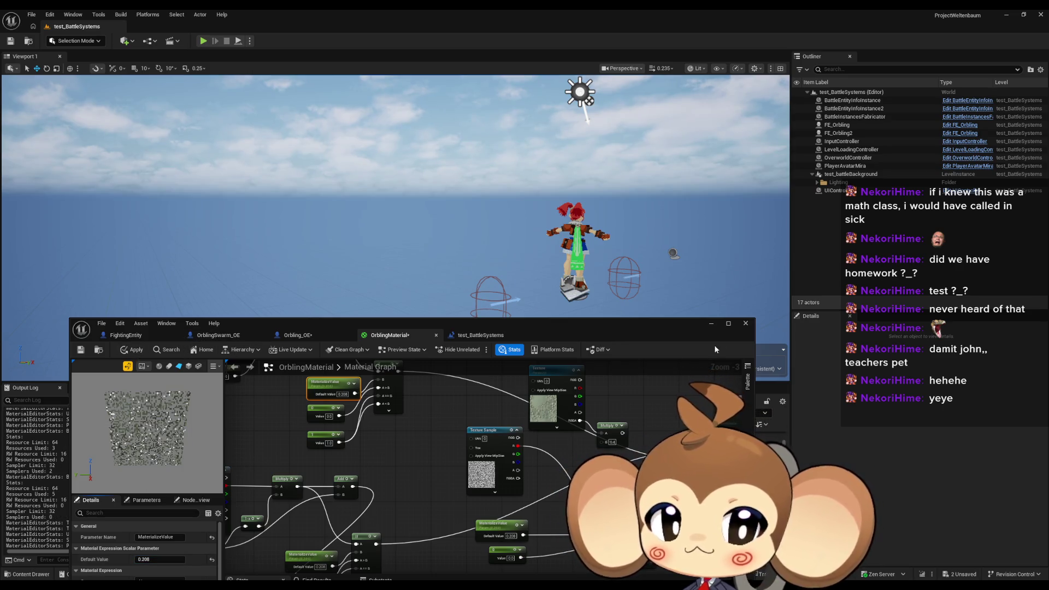
pyautogui.click(136, 350)
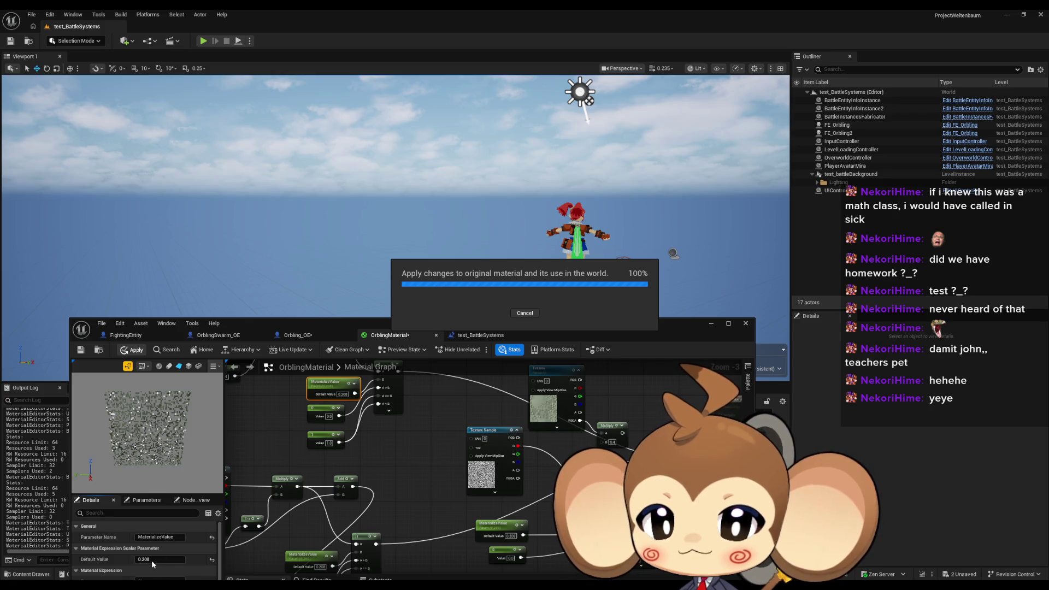
# Step: Set MaterializeValue's default value back to 0.0
pyautogui.click(152, 560)
pyautogui.write('0')
pyautogui.press('Return')
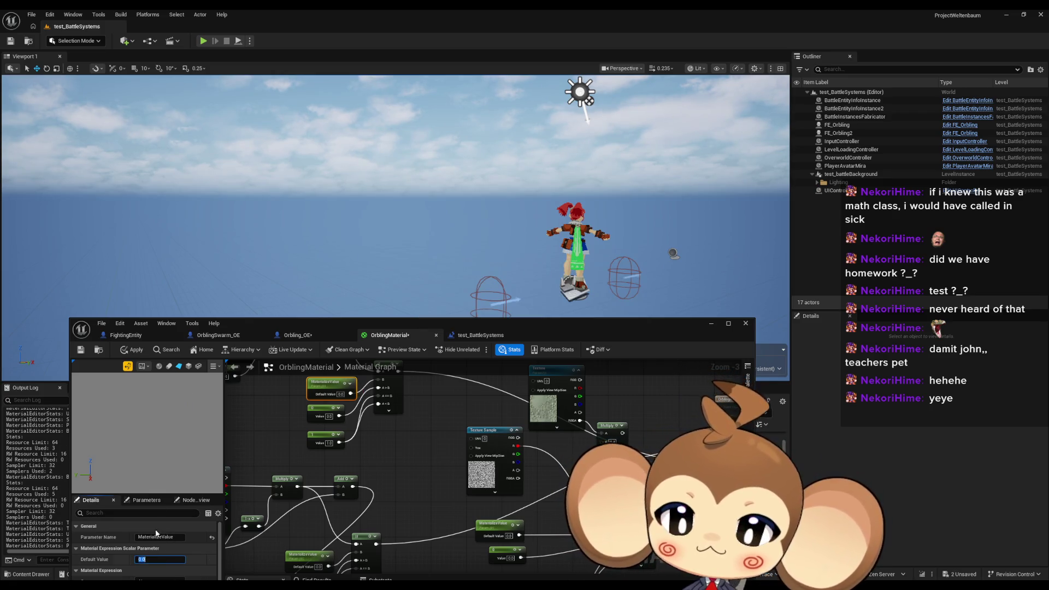
pyautogui.click(204, 41)
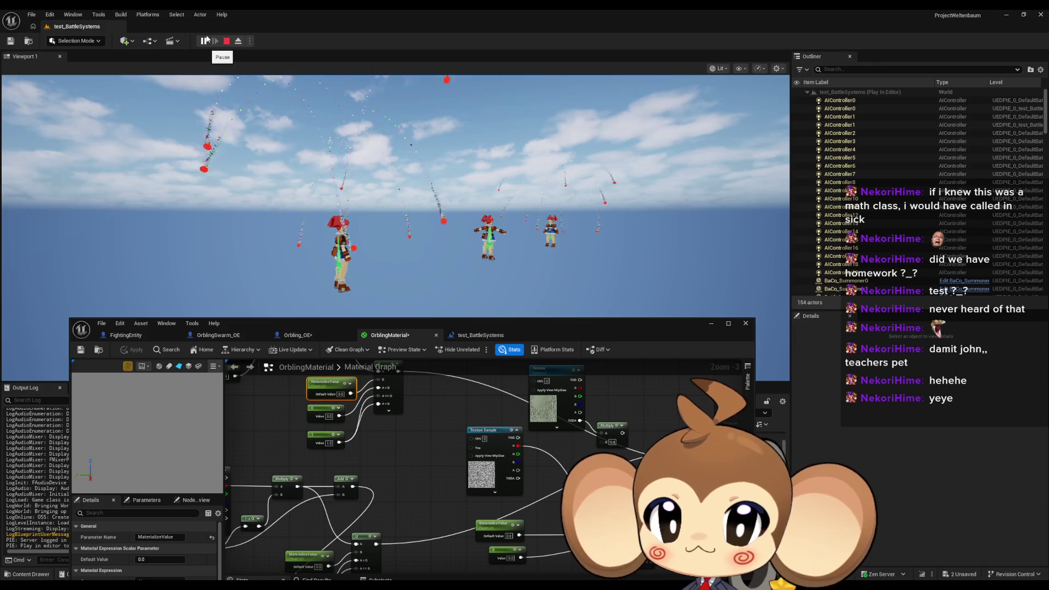
pyautogui.click(218, 110)
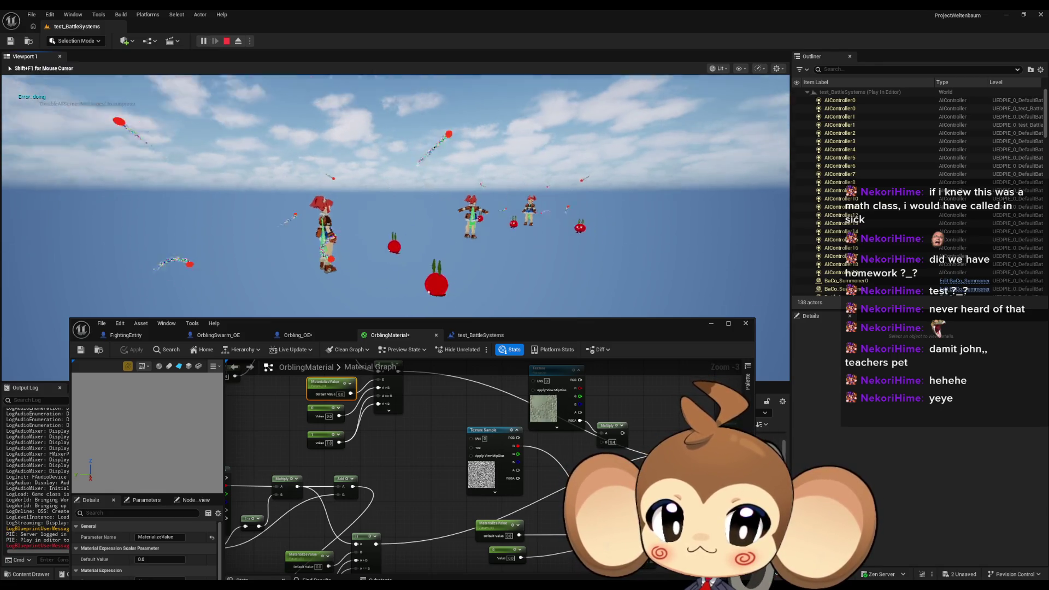
pyautogui.hotkey('shift', 'F1')
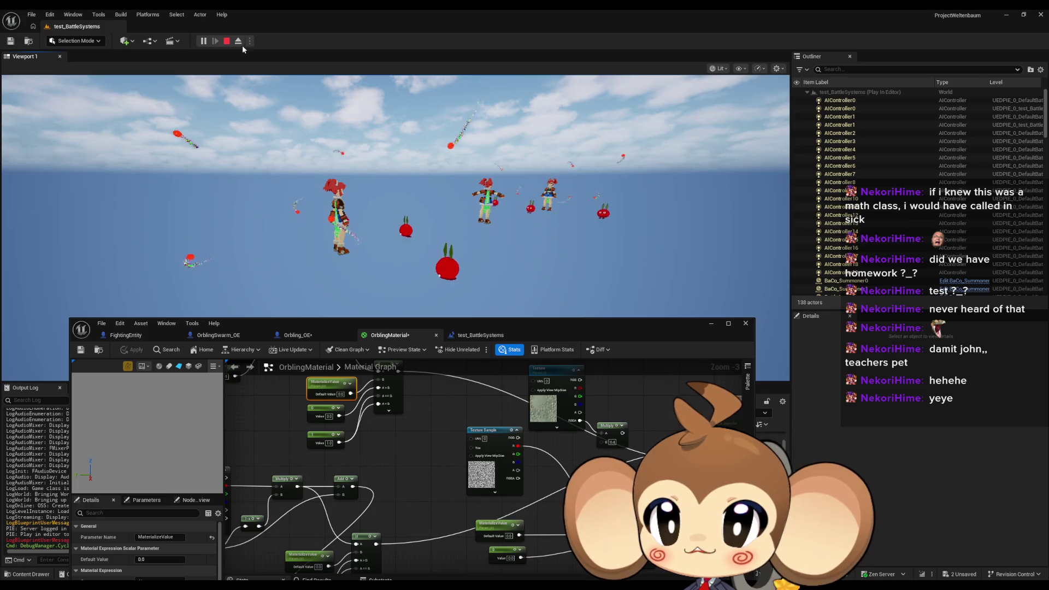
pyautogui.click(239, 41)
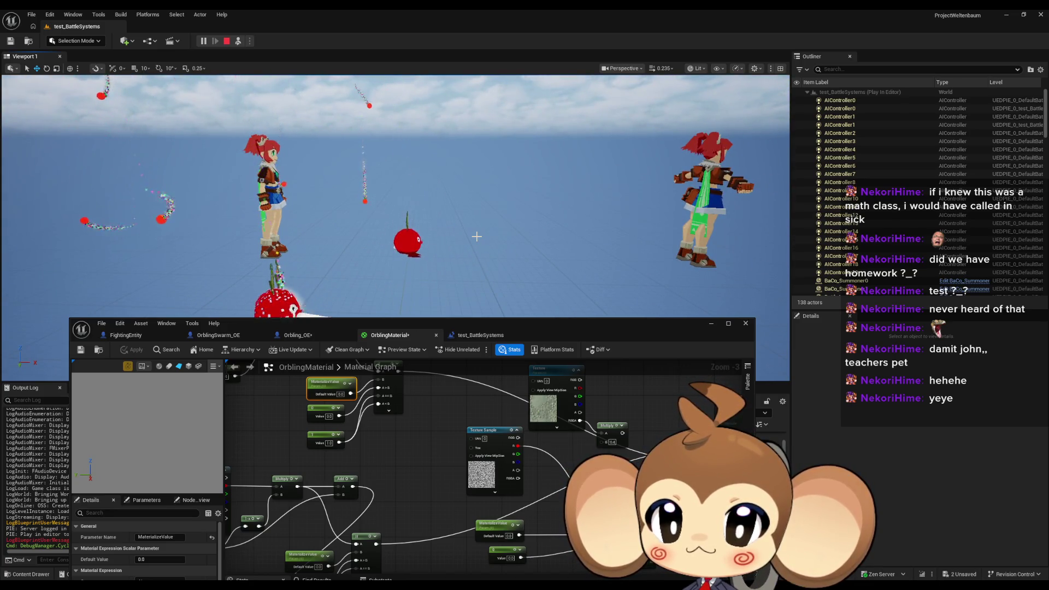
pyautogui.press('Escape')
pyautogui.scroll(-1, 380, 471)
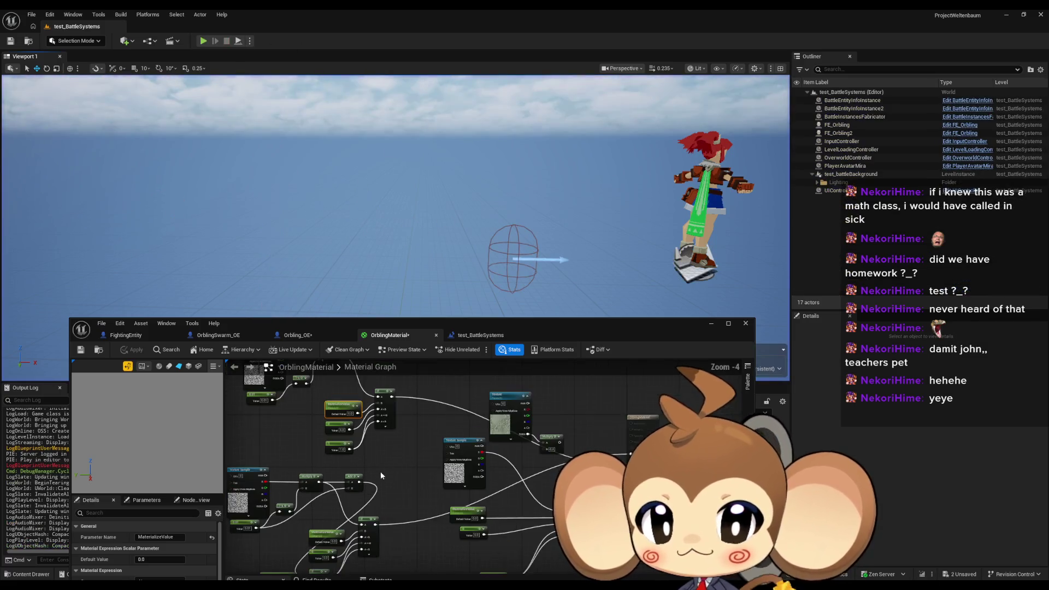
pyautogui.scroll(3, 380, 471)
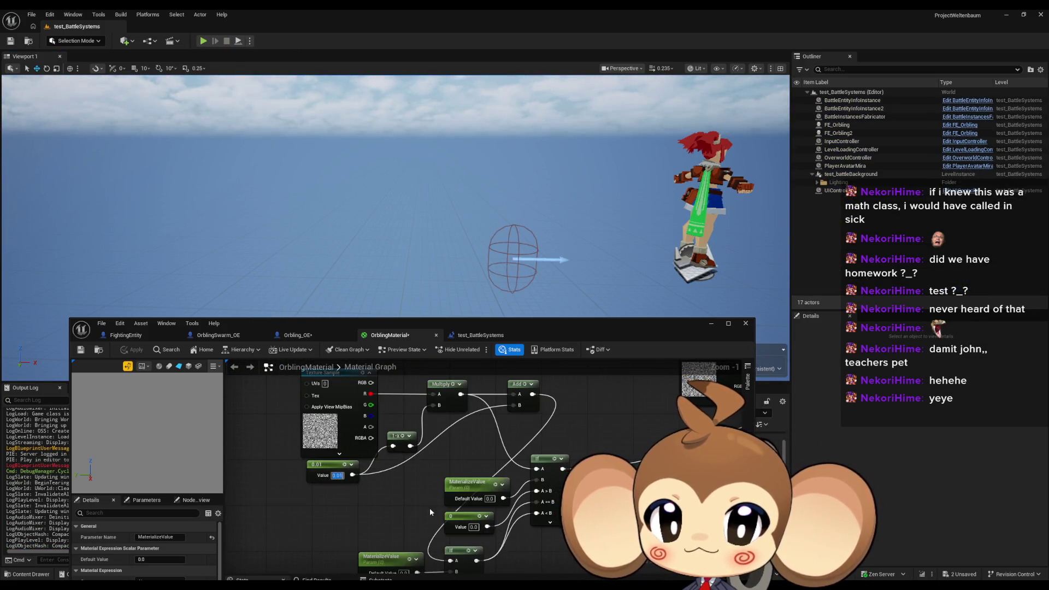
# Step: Change the OrblingMaterial constant to 0.1 and apply it to the material
pyautogui.write('0.1')
pyautogui.press('Return')
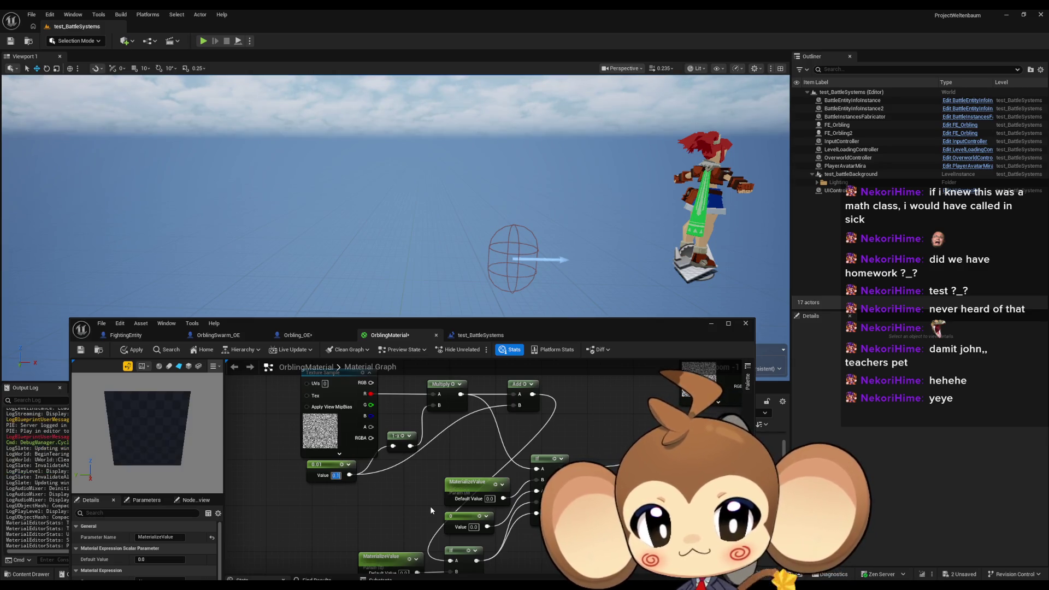
pyautogui.click(134, 349)
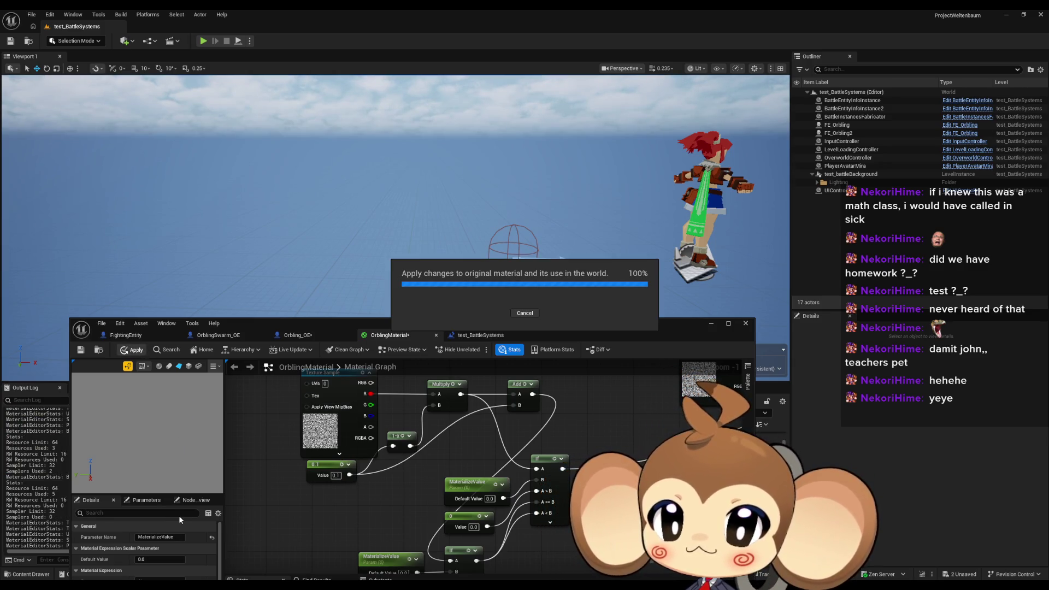
# Step: Play-test the level, eject to watch the orblings dissolve in, then stop
pyautogui.click(203, 41)
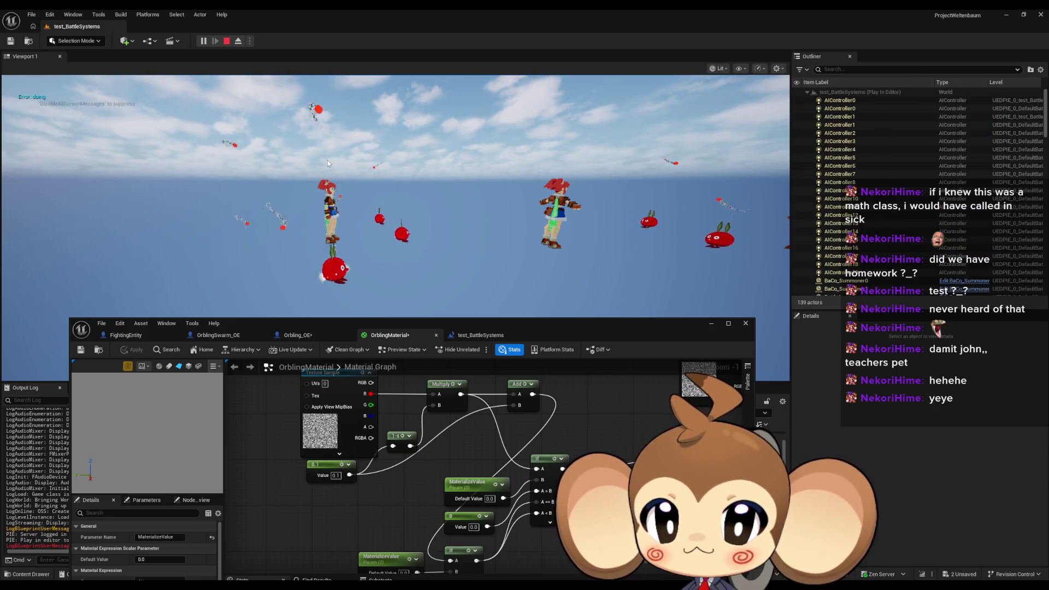
pyautogui.click(242, 42)
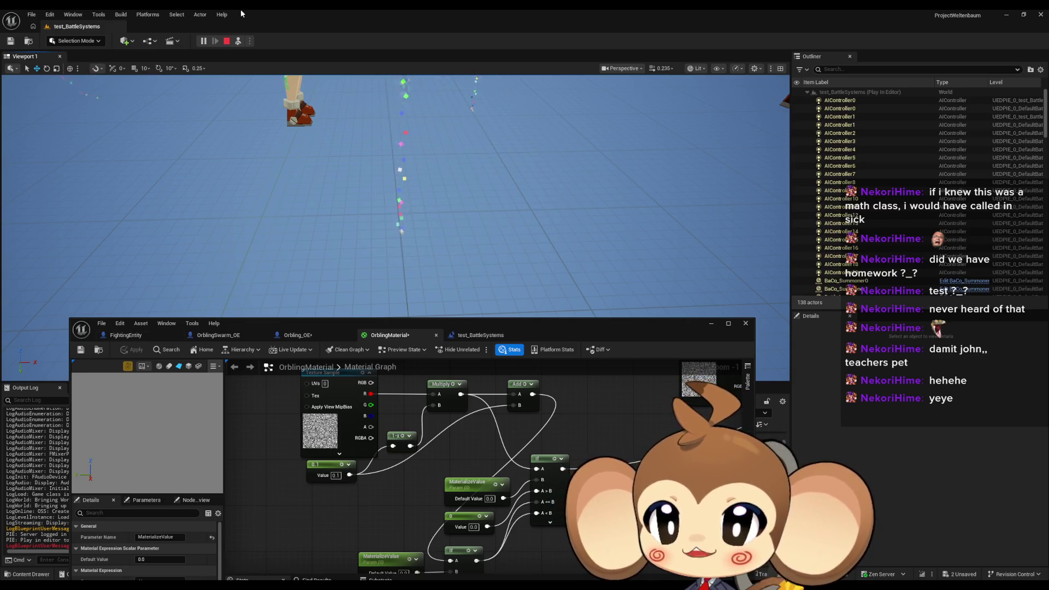
pyautogui.click(225, 42)
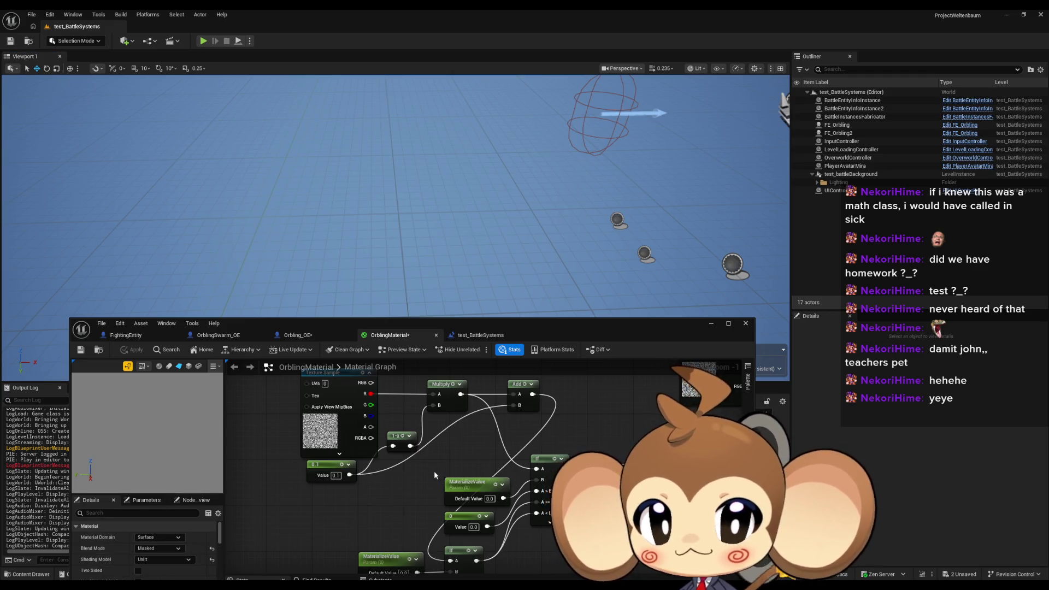
pyautogui.click(452, 436)
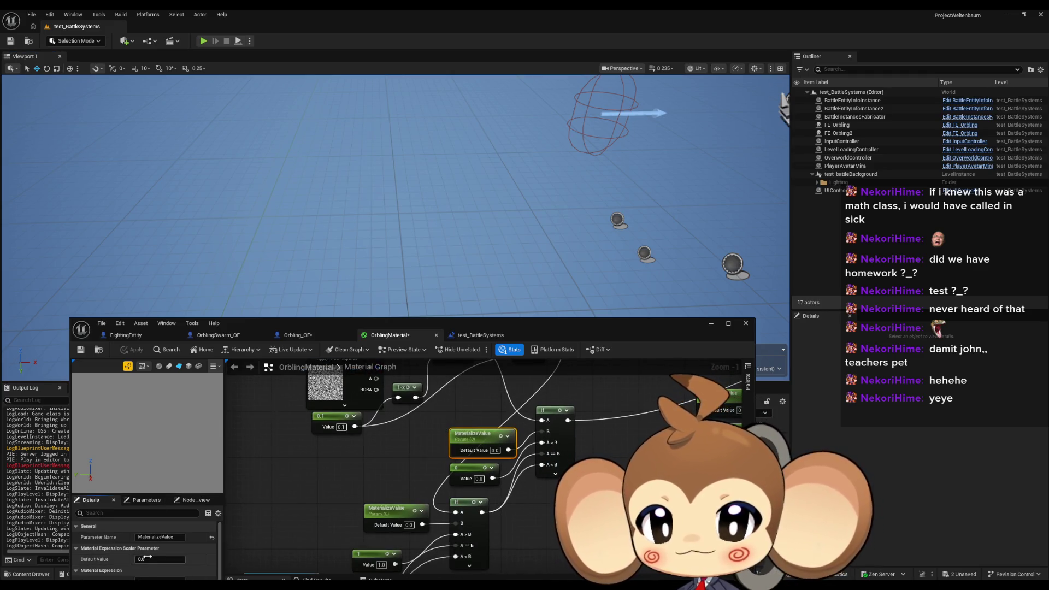
pyautogui.moveTo(146, 556); pyautogui.dragTo(263, 557)
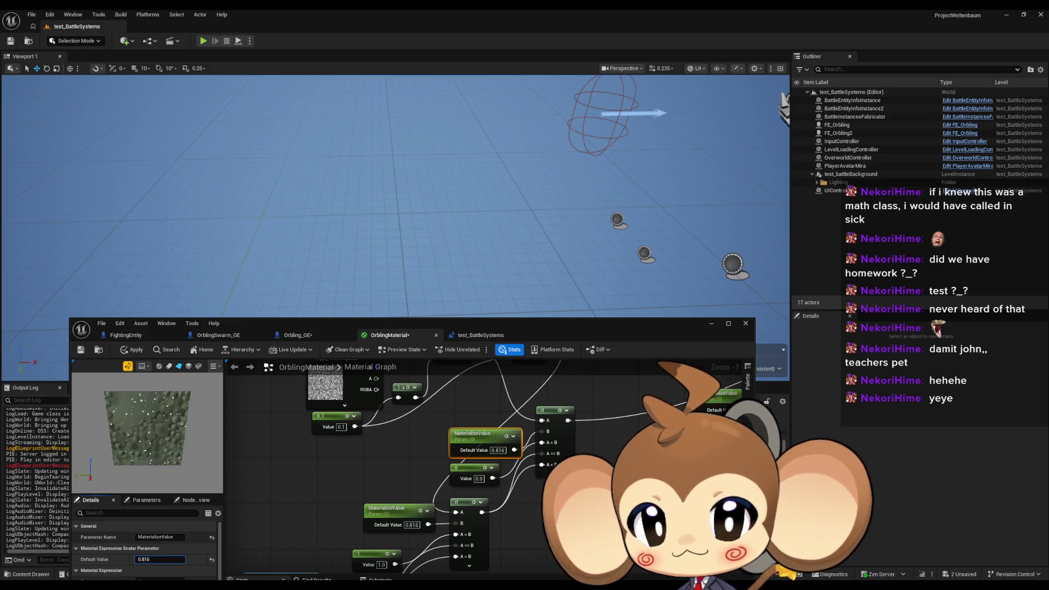
pyautogui.moveTo(159, 557); pyautogui.dragTo(147, 556)
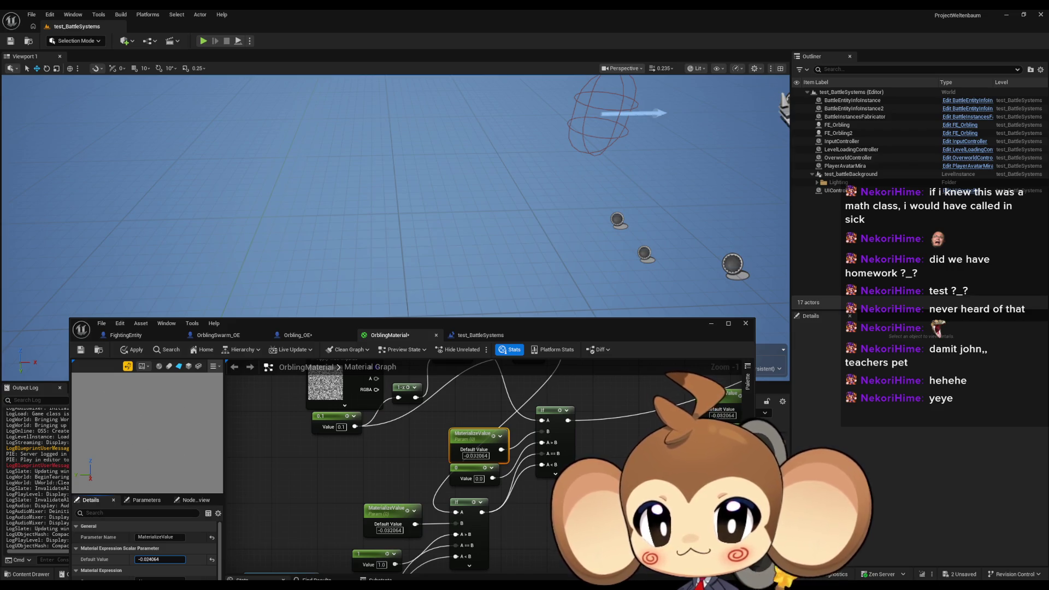
pyautogui.moveTo(159, 558)
pyautogui.mouseDown()
pyautogui.moveTo(180, 559)
pyautogui.moveTo(137, 559)
pyautogui.moveTo(182, 558)
pyautogui.moveTo(135, 559)
pyautogui.moveTo(180, 558)
pyautogui.mouseUp()
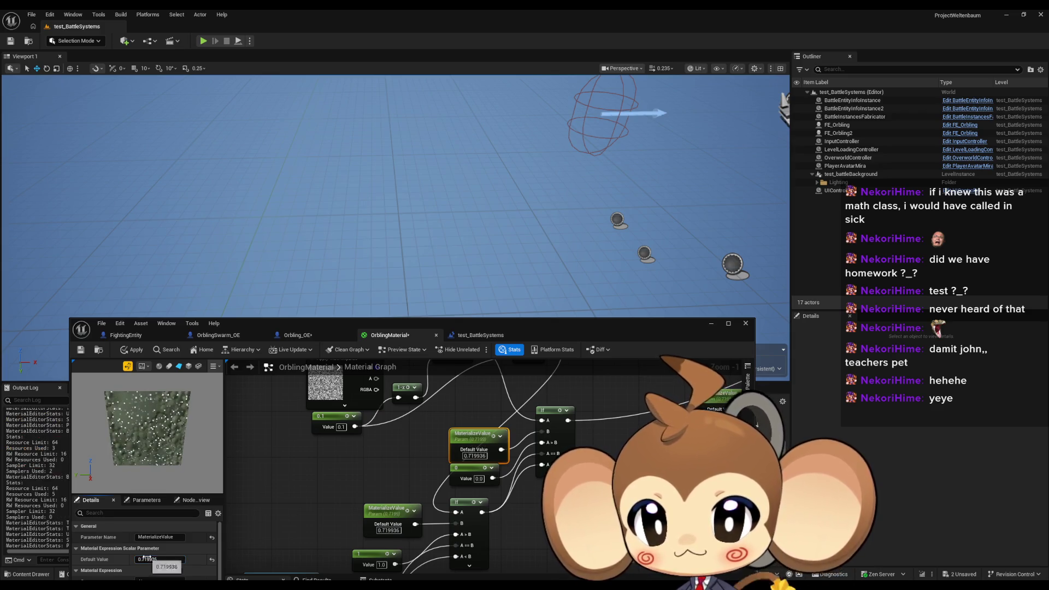
pyautogui.press('Return')
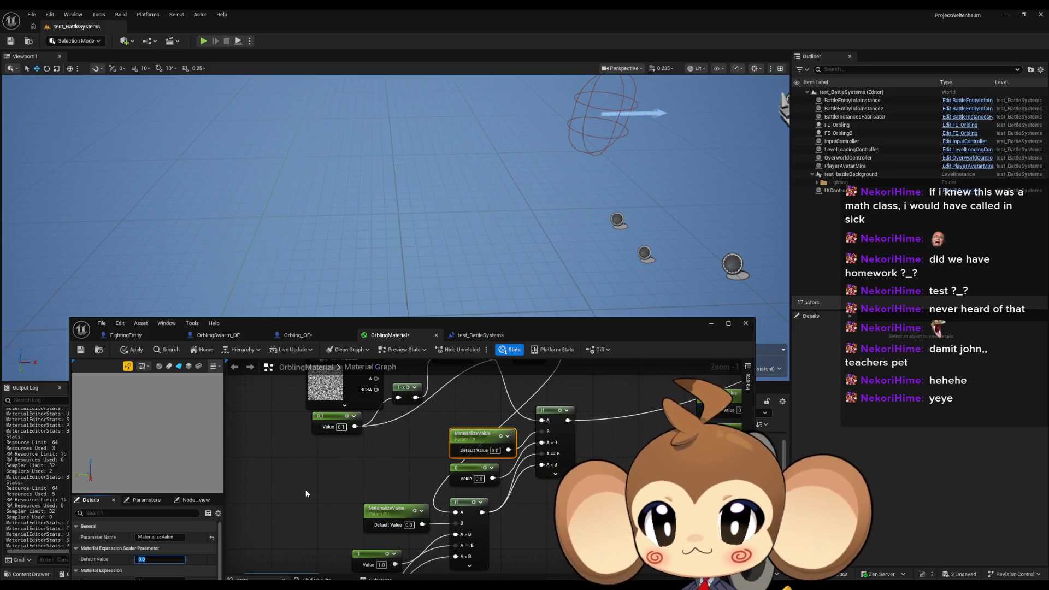
pyautogui.click(337, 449)
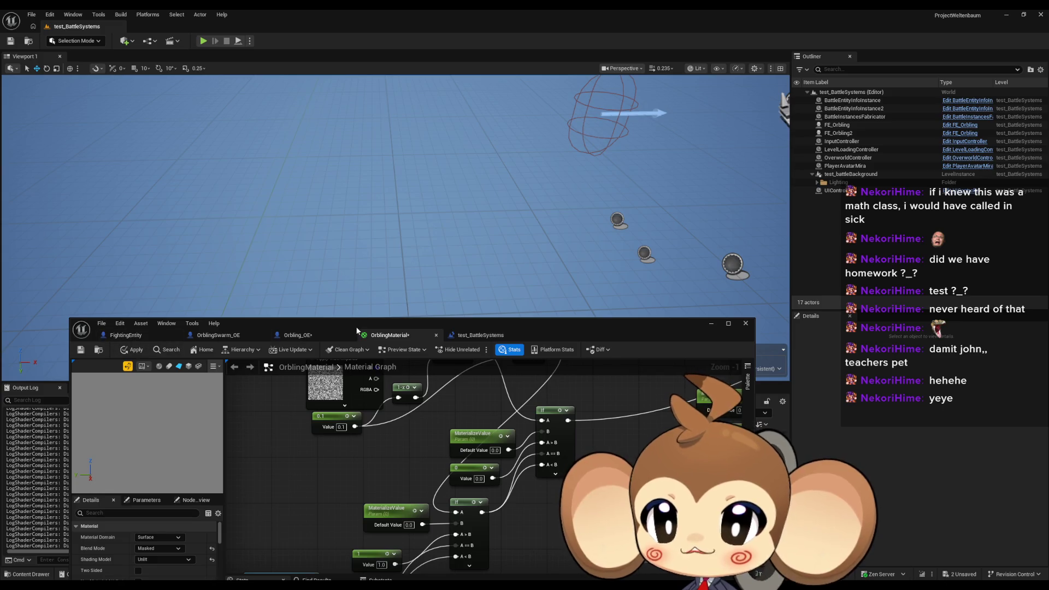
# Step: In the Content Browser, navigate to the Blueprints VisualEntity > Abstract folder
pyautogui.moveTo(356, 326); pyautogui.dragTo(327, 68)
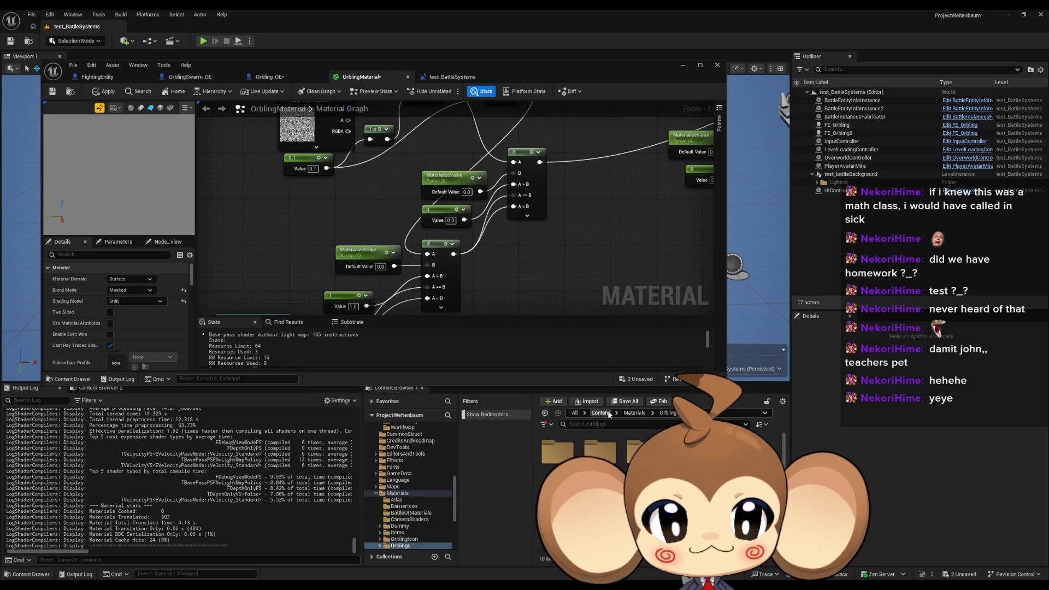
pyautogui.click(606, 413)
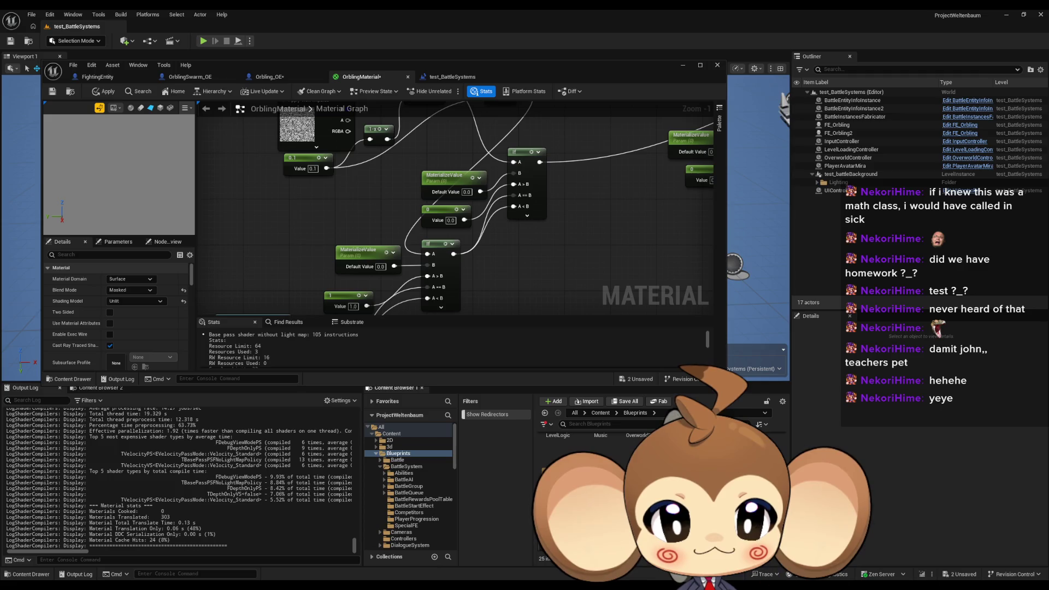
pyautogui.click(404, 488)
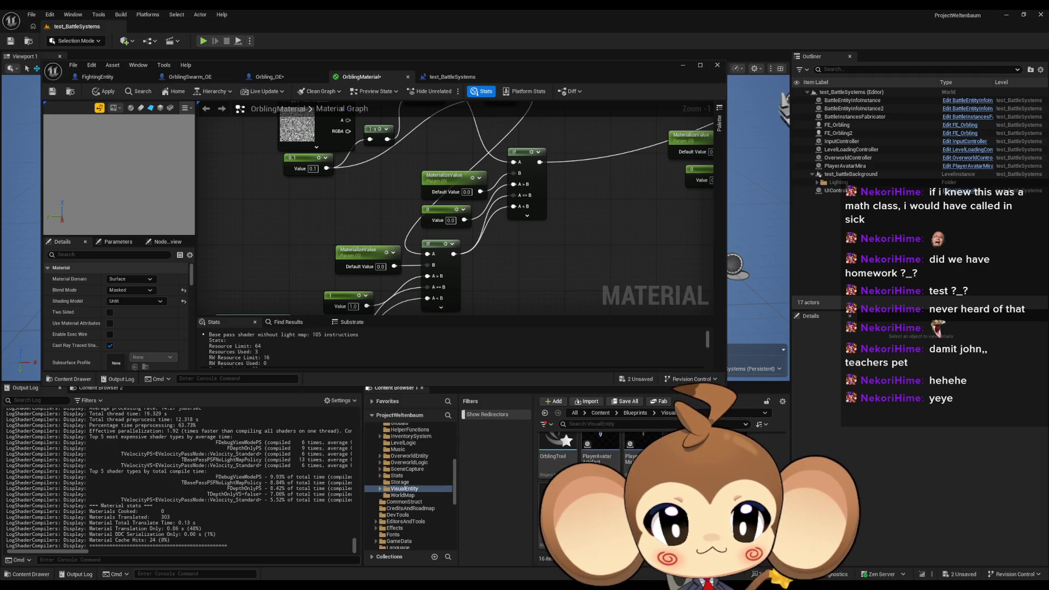
pyautogui.scroll(2, 601, 481)
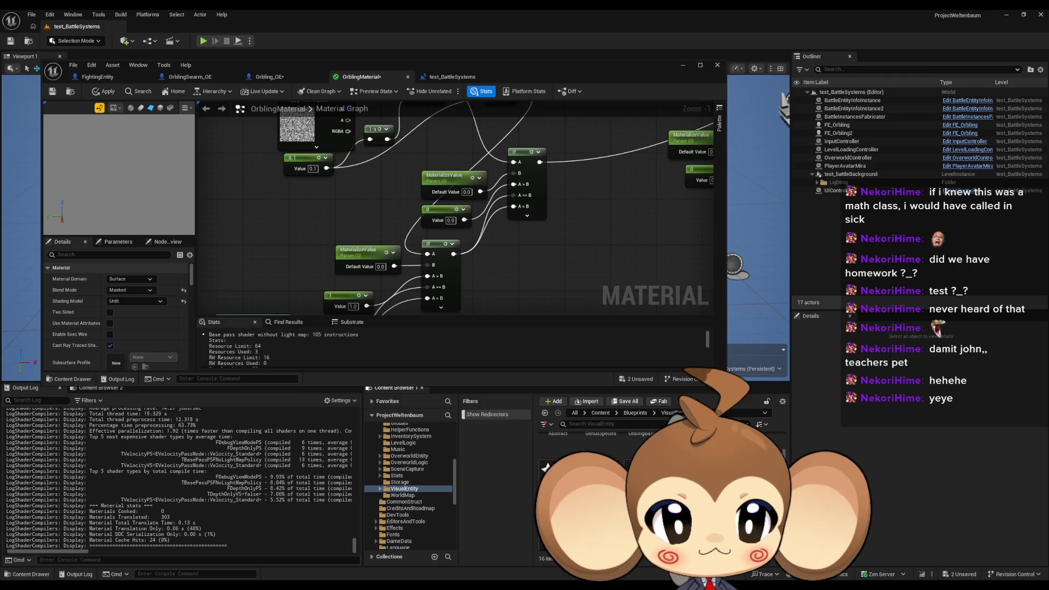
pyautogui.scroll(2, 545, 467)
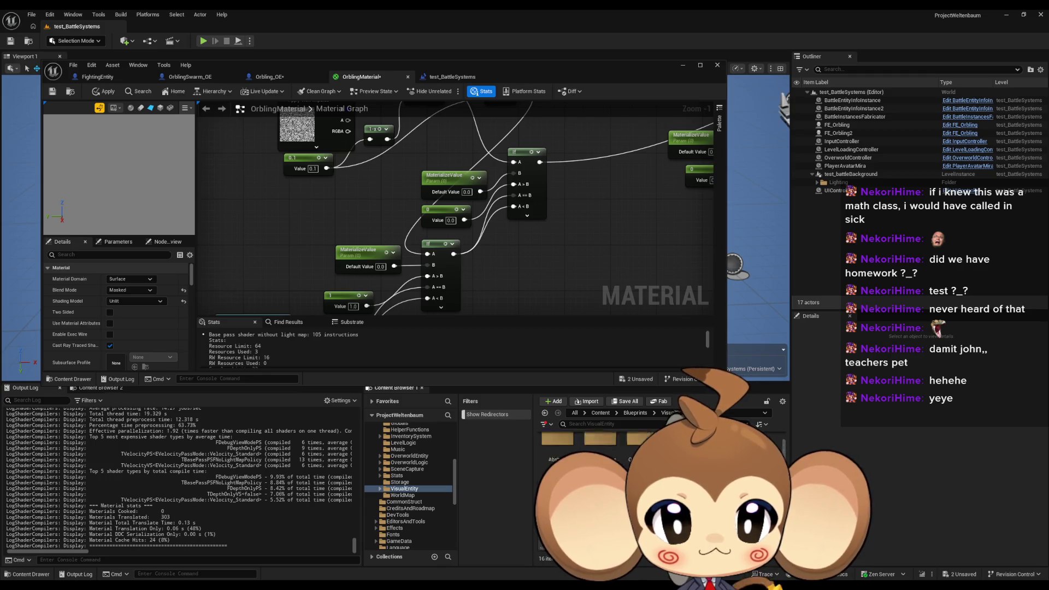
pyautogui.doubleClick(641, 450)
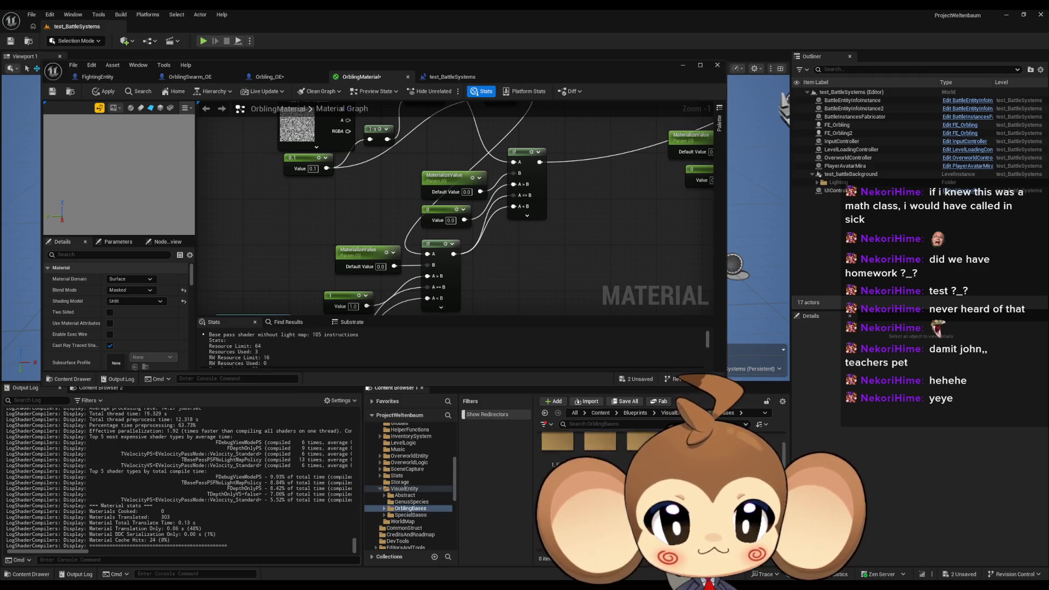
pyautogui.hotkey('alt', 'Left')
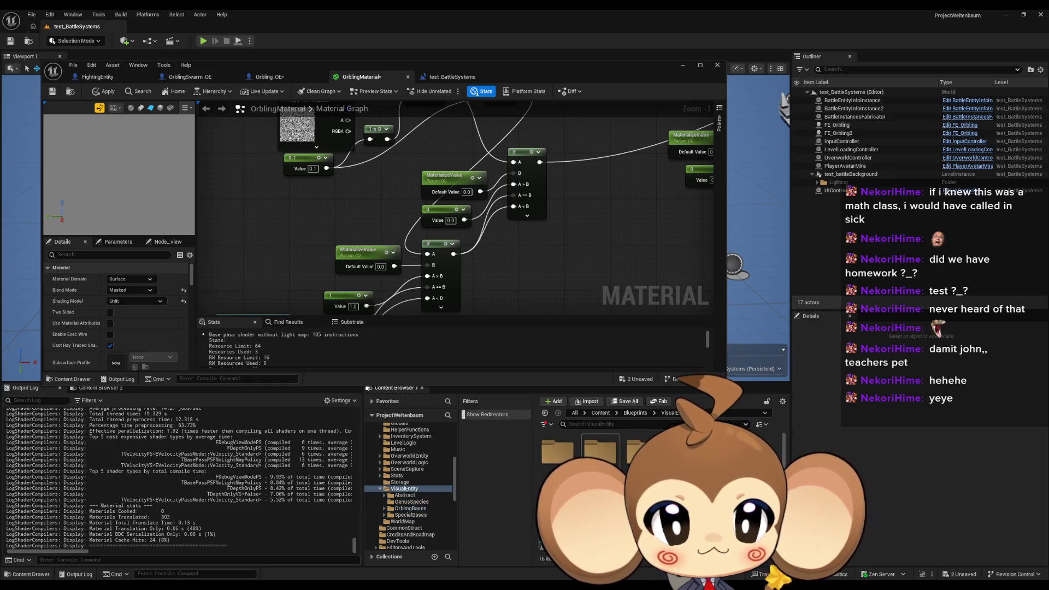
pyautogui.doubleClick(555, 460)
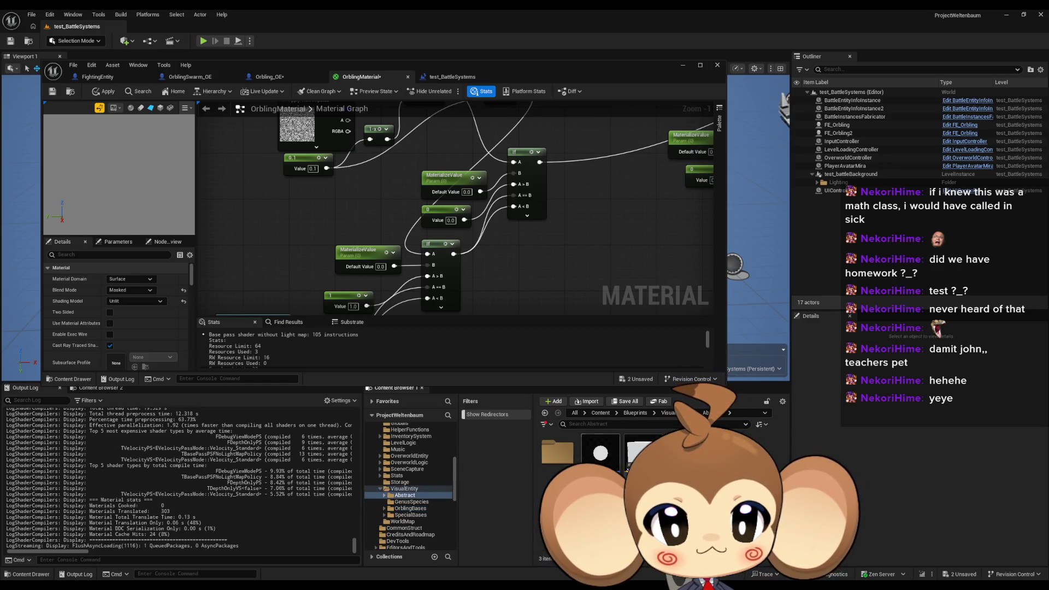
# Step: Open Abstract_Orbling_VE and maximize its Blueprint editor
pyautogui.doubleClick(617, 465)
pyautogui.moveTo(326, 65); pyautogui.dragTo(415, 131)
pyautogui.doubleClick(415, 131)
pyautogui.scroll(-5, 461, 252)
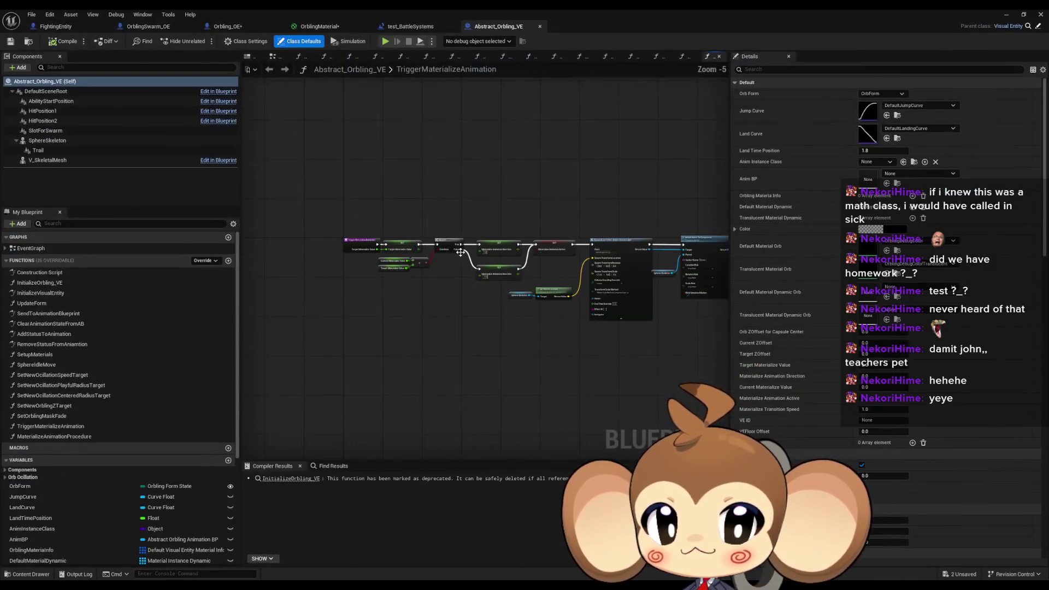
# Step: From the EventGraph, open the MaterializeAnimationProcedure function graph
pyautogui.doubleClick(31, 248)
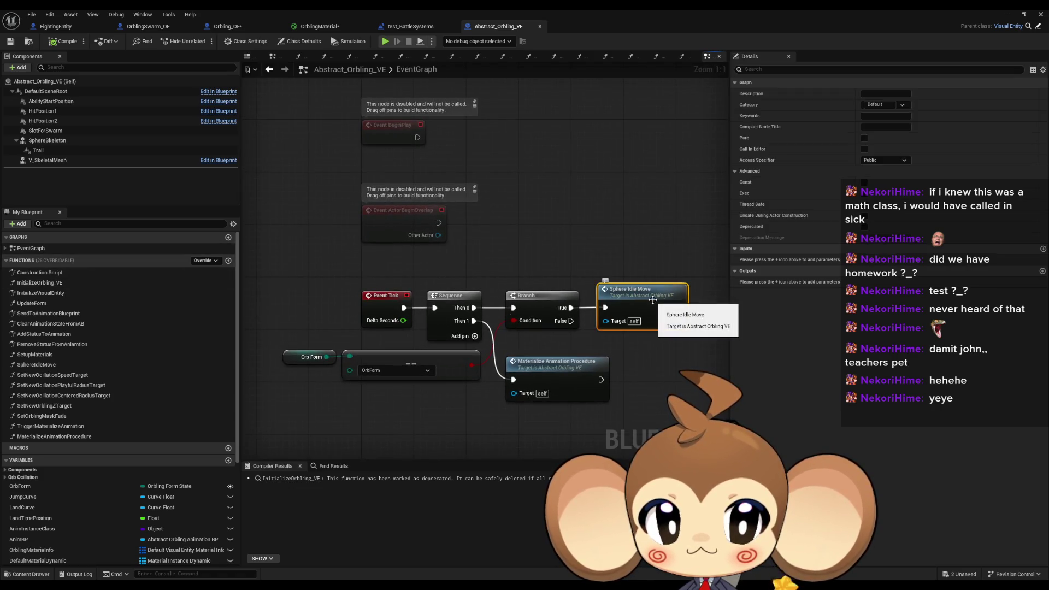
pyautogui.click(573, 375)
pyautogui.moveTo(573, 374); pyautogui.dragTo(528, 371)
pyautogui.doubleClick(528, 371)
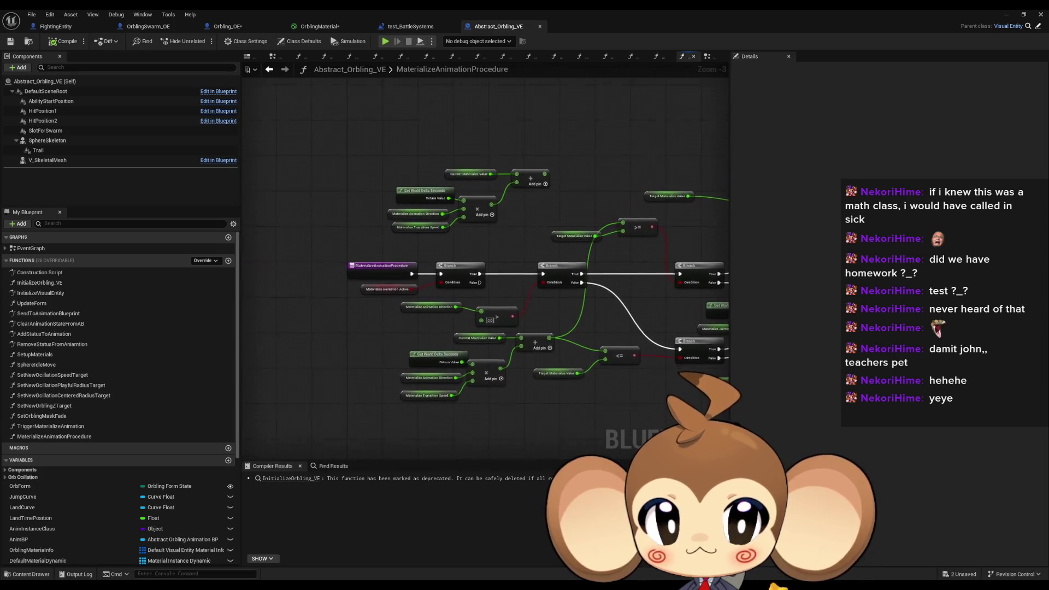
pyautogui.scroll(3, 548, 326)
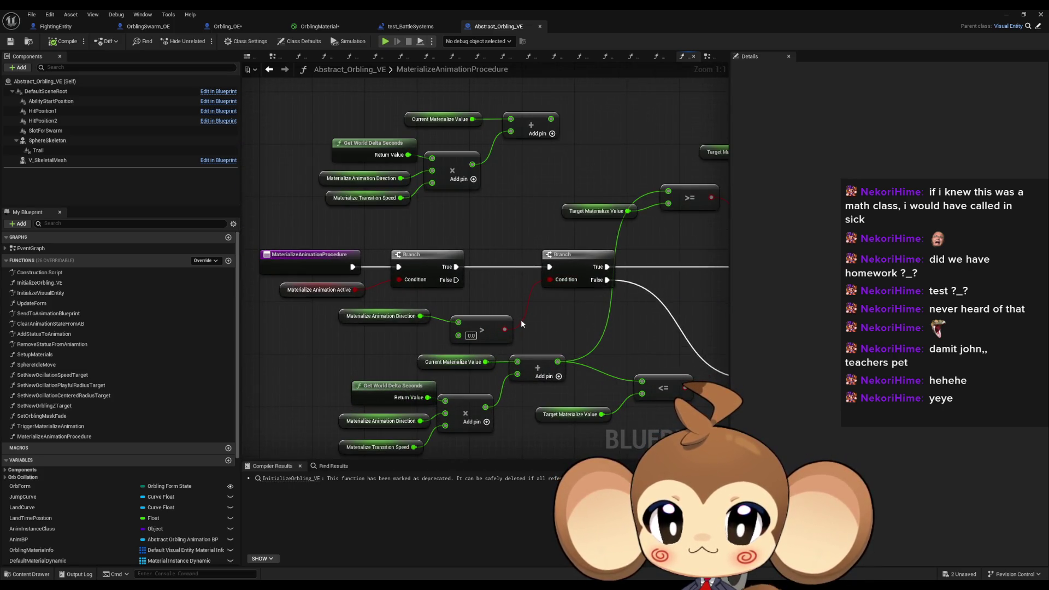
pyautogui.moveTo(368, 393); pyautogui.dragTo(332, 343)
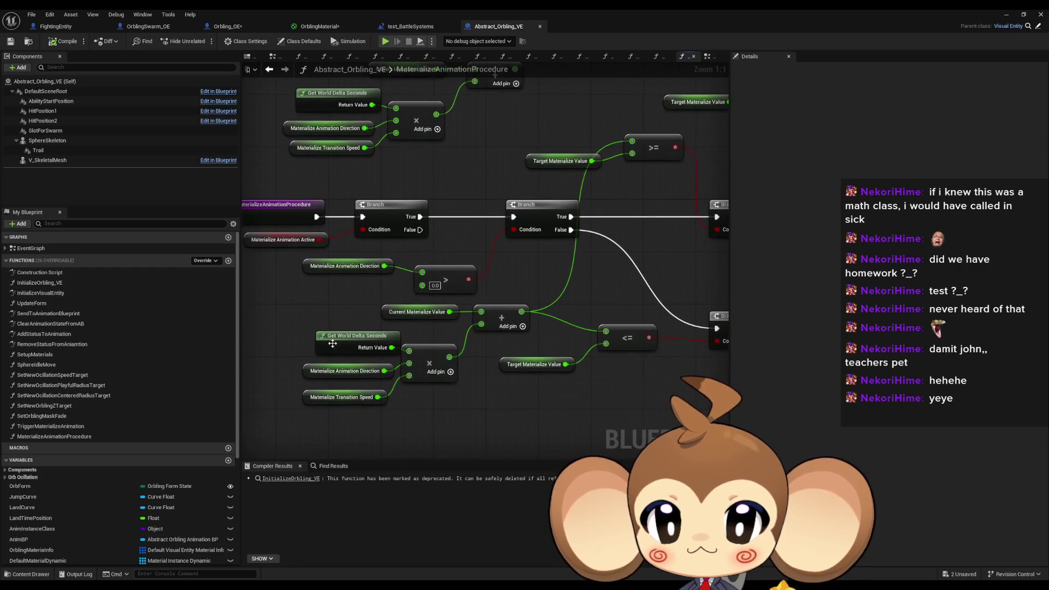
pyautogui.moveTo(371, 423); pyautogui.dragTo(320, 428)
# Step: Inspect Materialize Transition Speed's default value, then minimize the Blueprint editor
pyautogui.click(271, 400)
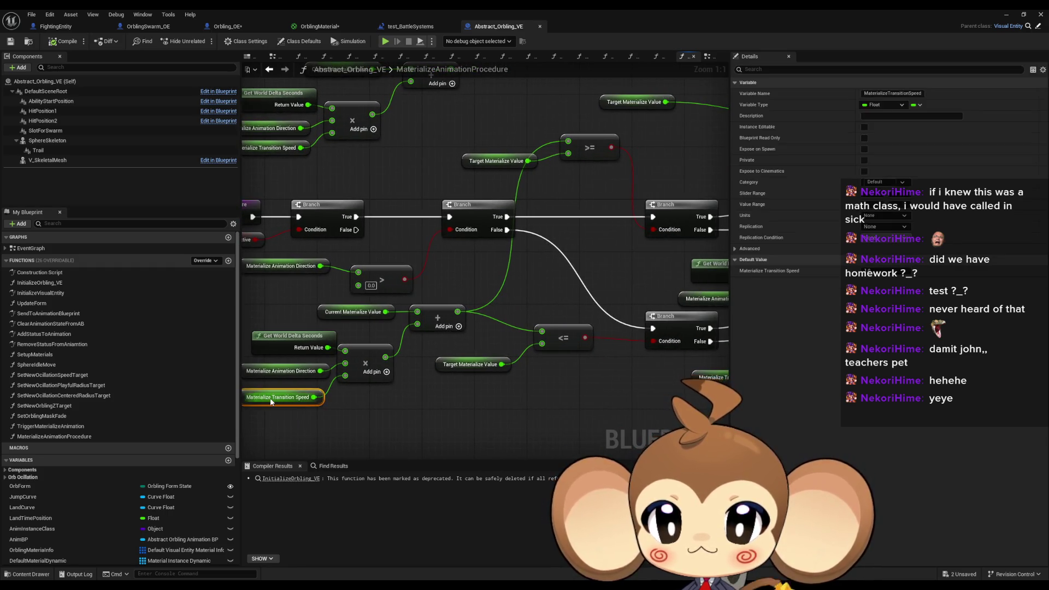
pyautogui.moveTo(271, 403)
pyautogui.mouseDown()
pyautogui.moveTo(319, 380)
pyautogui.moveTo(341, 326)
pyautogui.moveTo(387, 336)
pyautogui.mouseUp()
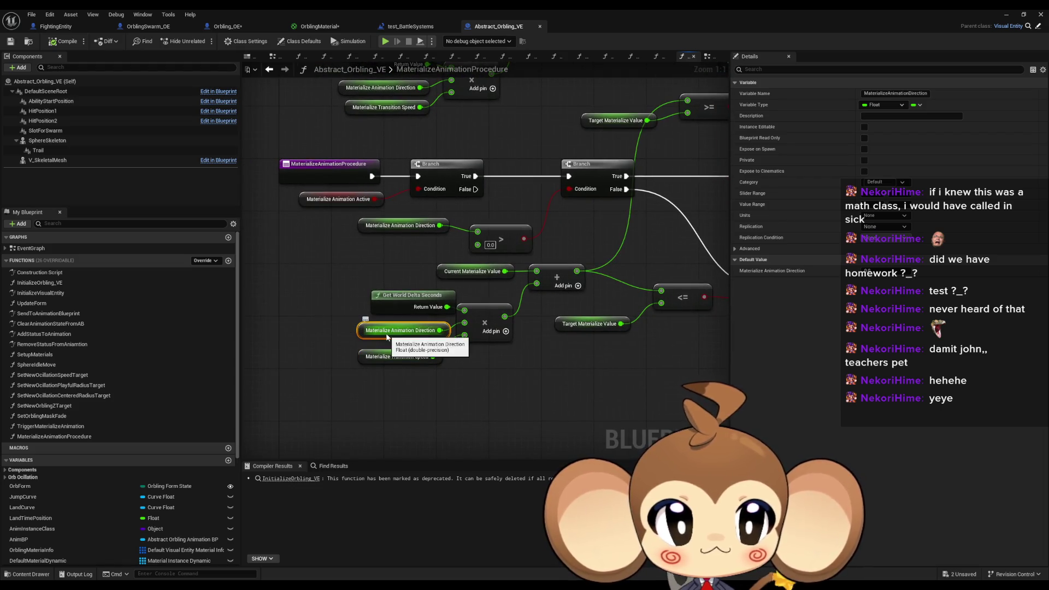
pyautogui.click(874, 270)
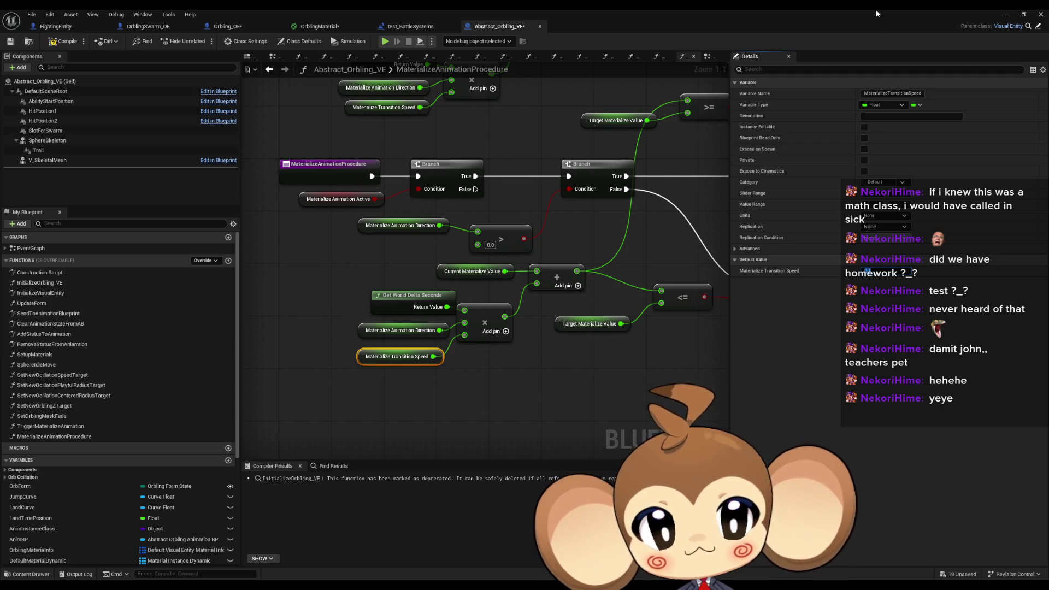
pyautogui.click(1003, 15)
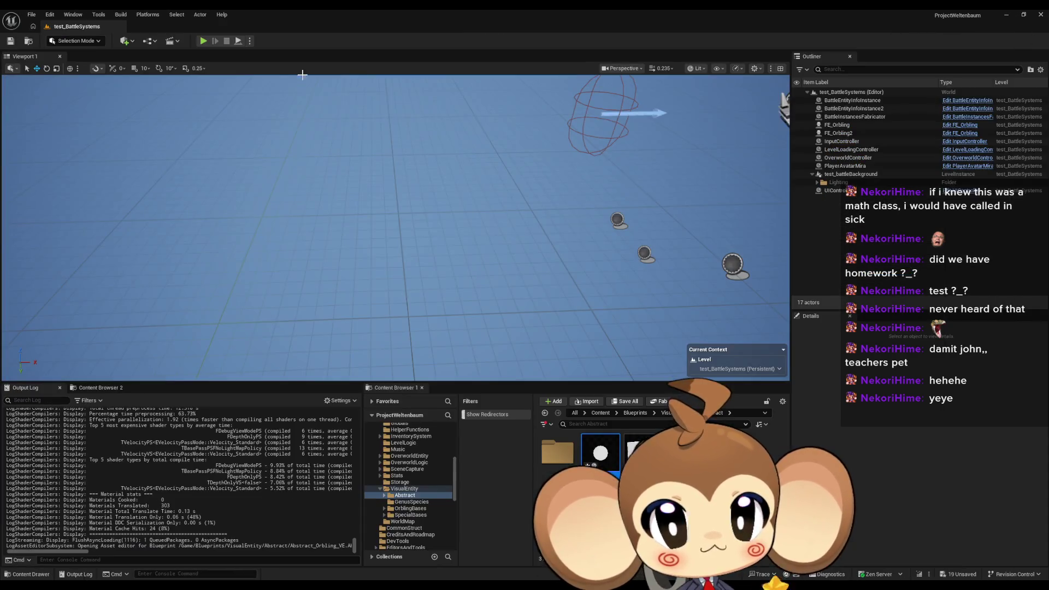
# Step: Play the level, watch the battle start, then end the session with Esc
pyautogui.click(205, 41)
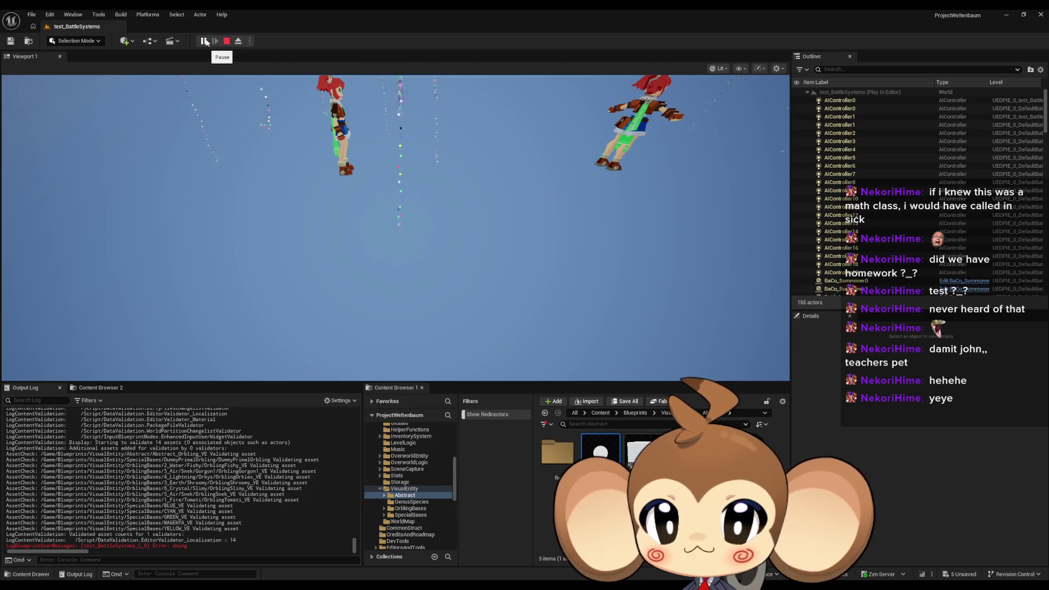
pyautogui.click(382, 203)
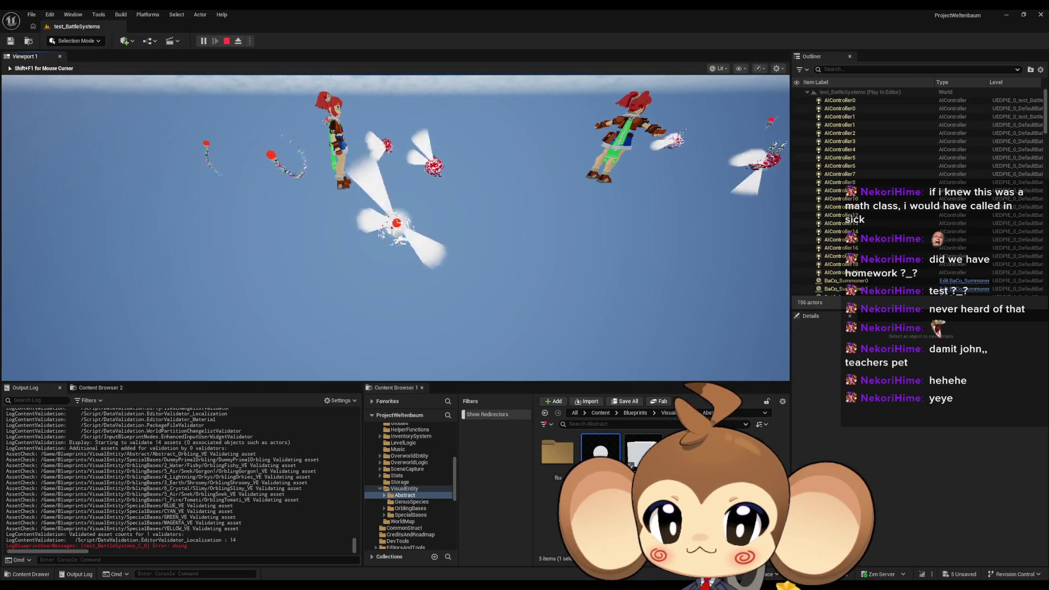
pyautogui.press('Escape')
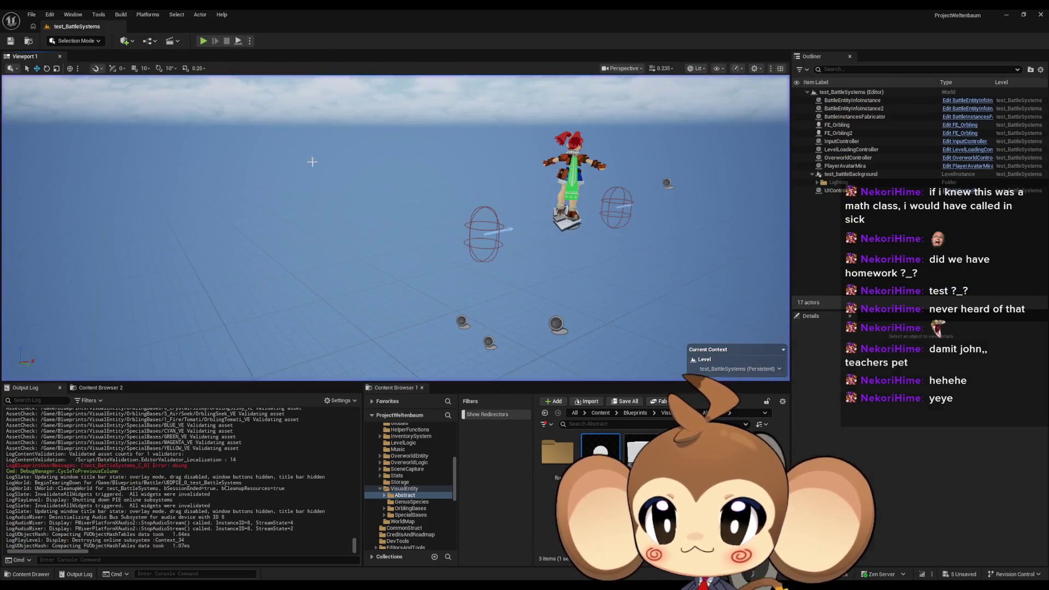
# Step: From the test_BattleSystems Blueprint tab, play the level again ejected, then stop and return to the Blueprint
pyautogui.moveTo(415, 587)
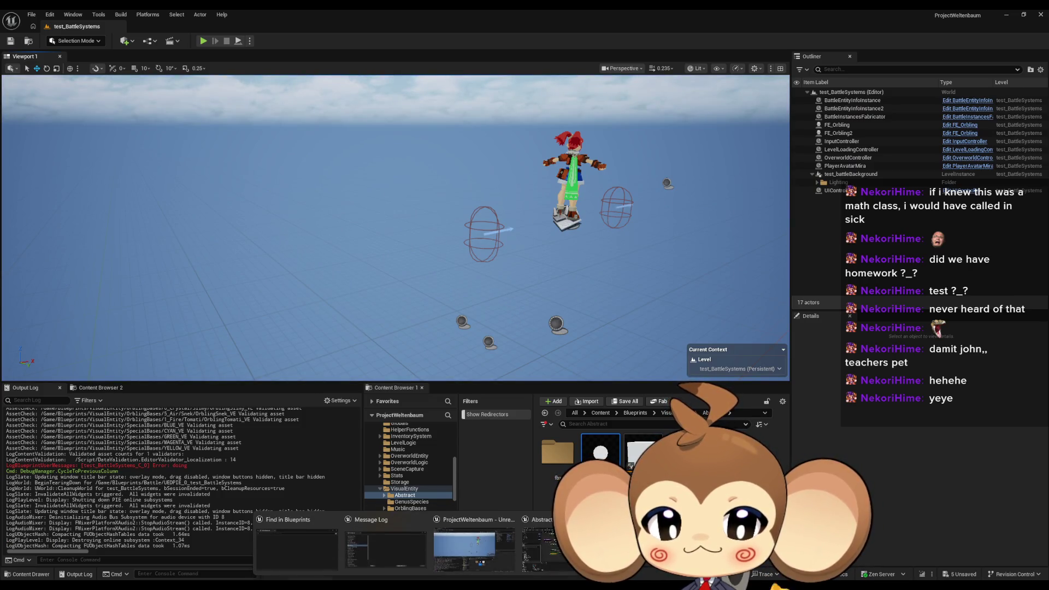
pyautogui.click(563, 568)
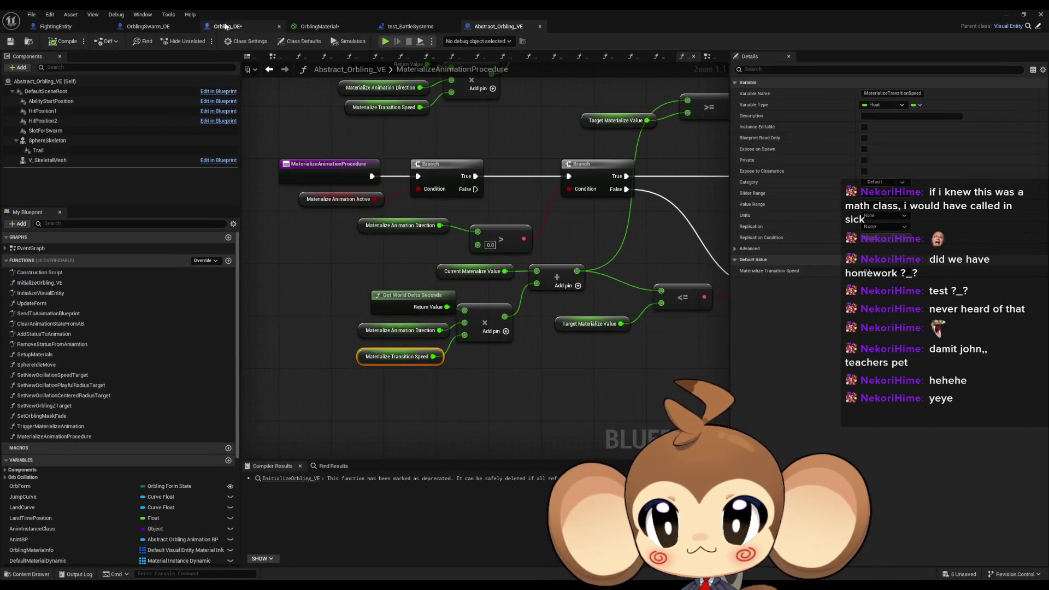
pyautogui.click(395, 26)
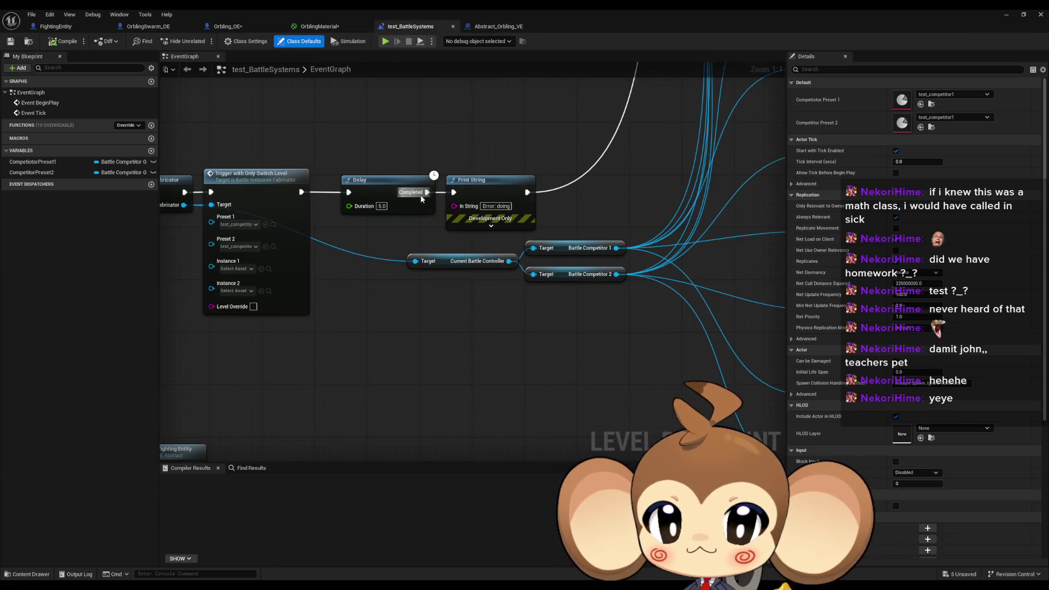
pyautogui.click(1004, 15)
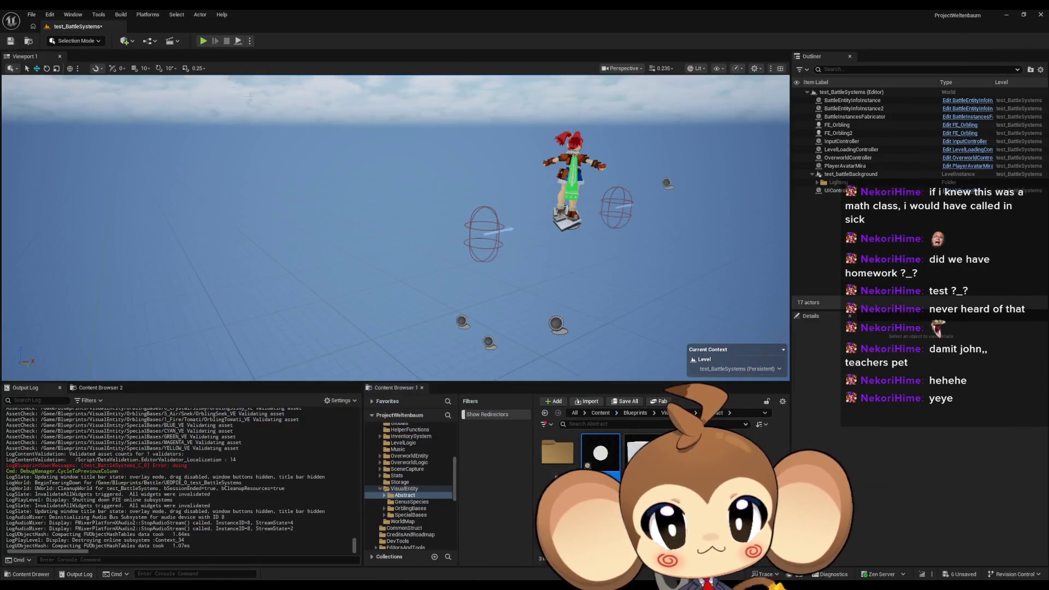
pyautogui.click(208, 41)
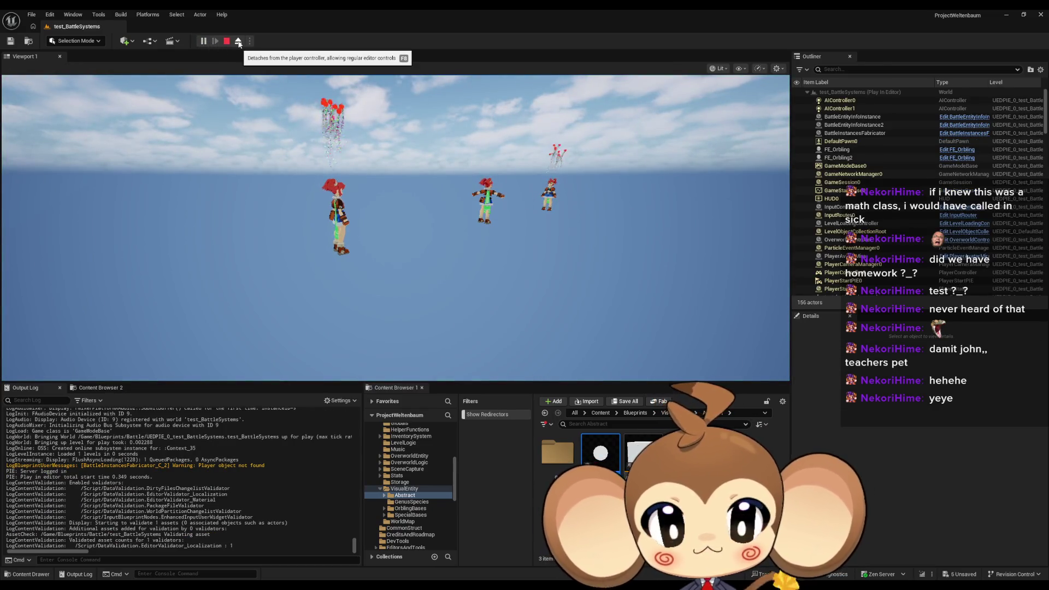
pyautogui.click(238, 42)
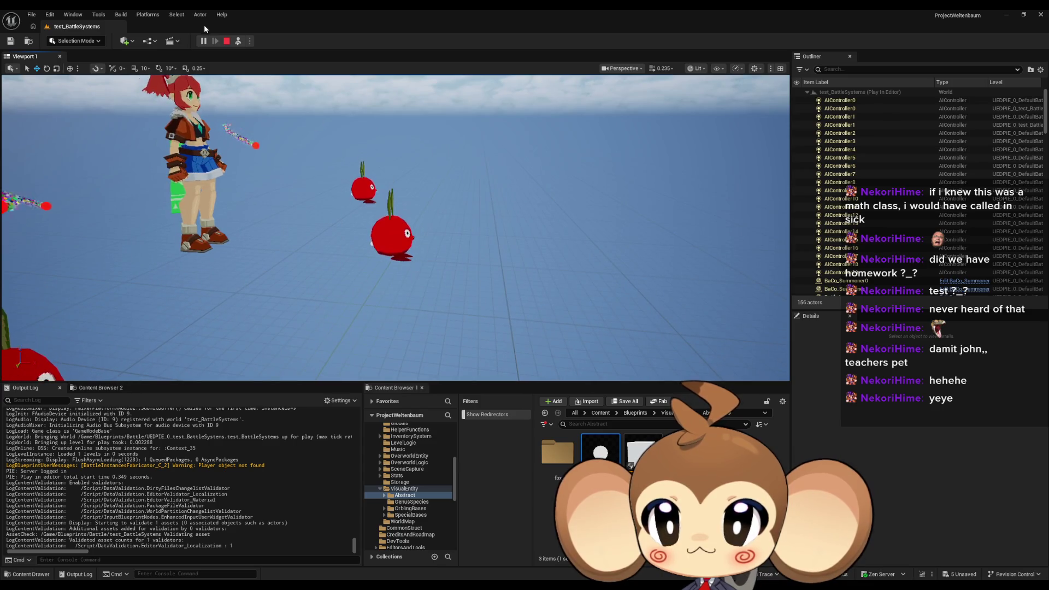
pyautogui.click(227, 41)
# Step: Connect Delay to Trigger with Only Switch Level, review the open tabs, and return to the level
pyautogui.moveTo(450, 564)
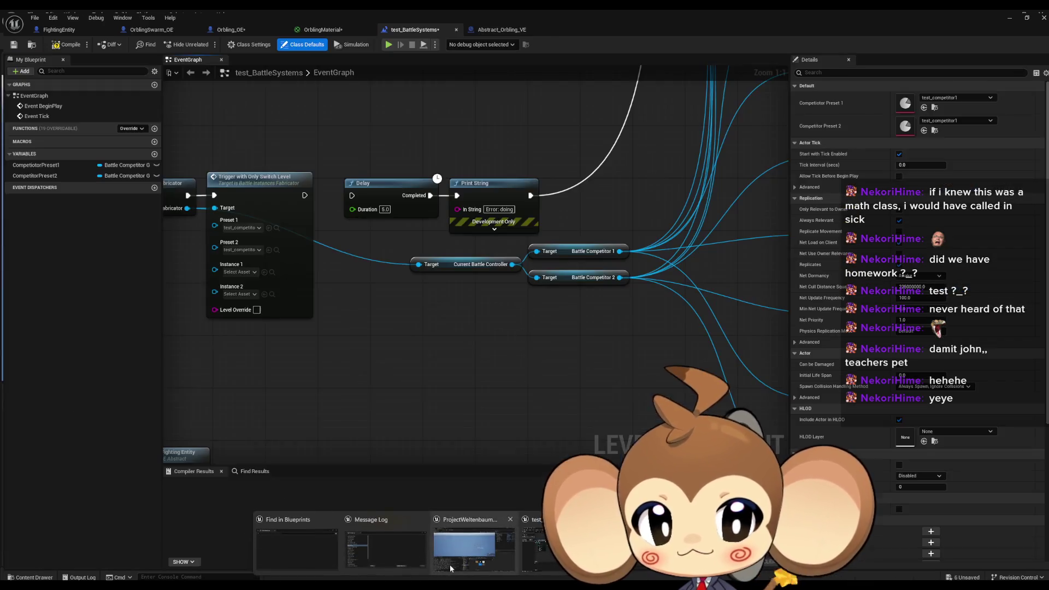
pyautogui.moveTo(349, 192); pyautogui.dragTo(301, 192)
pyautogui.click(94, 28)
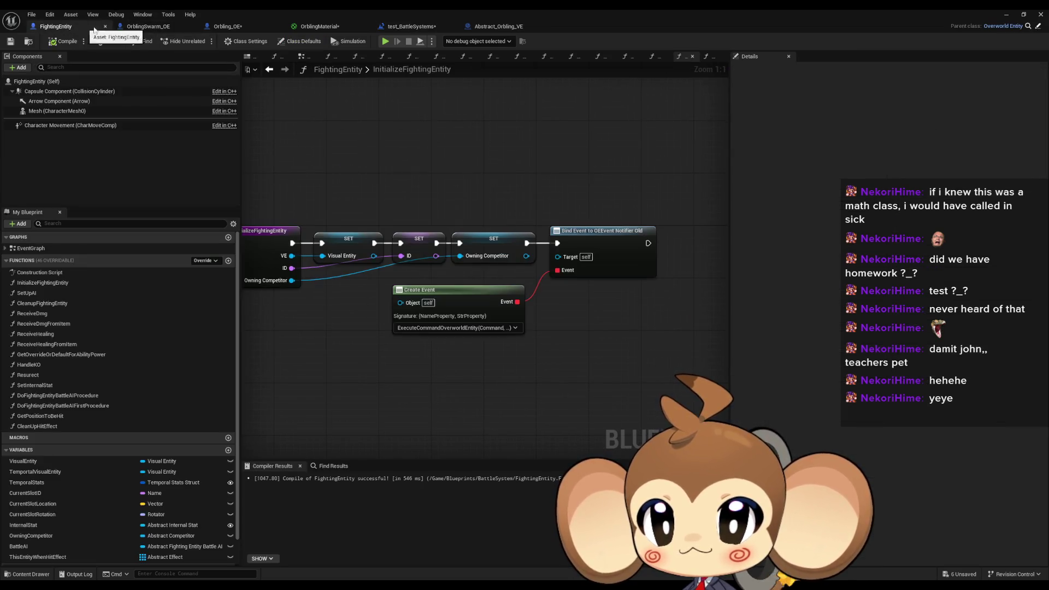
pyautogui.click(246, 27)
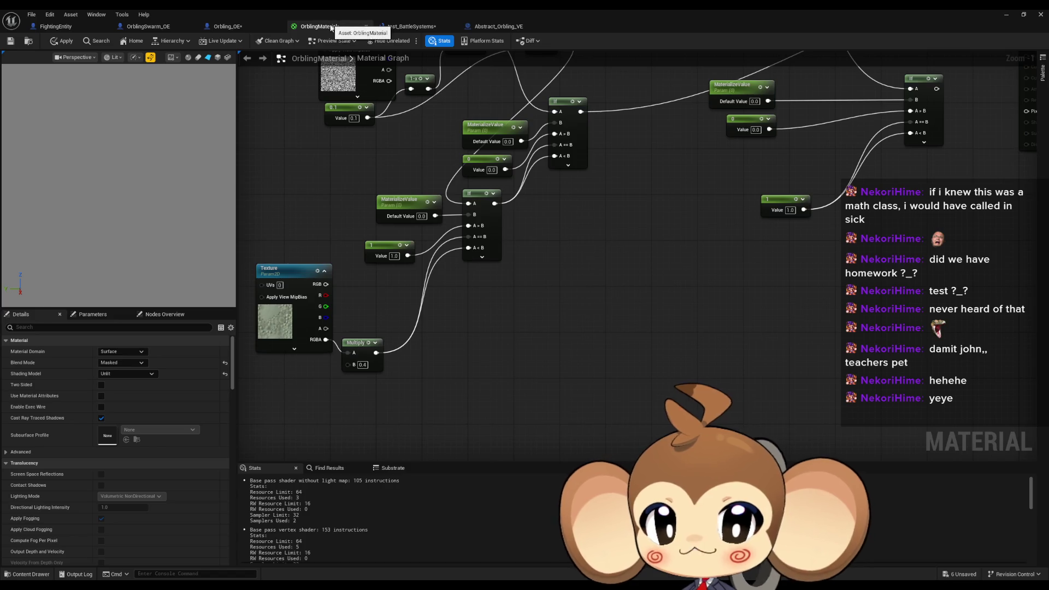
pyautogui.click(227, 26)
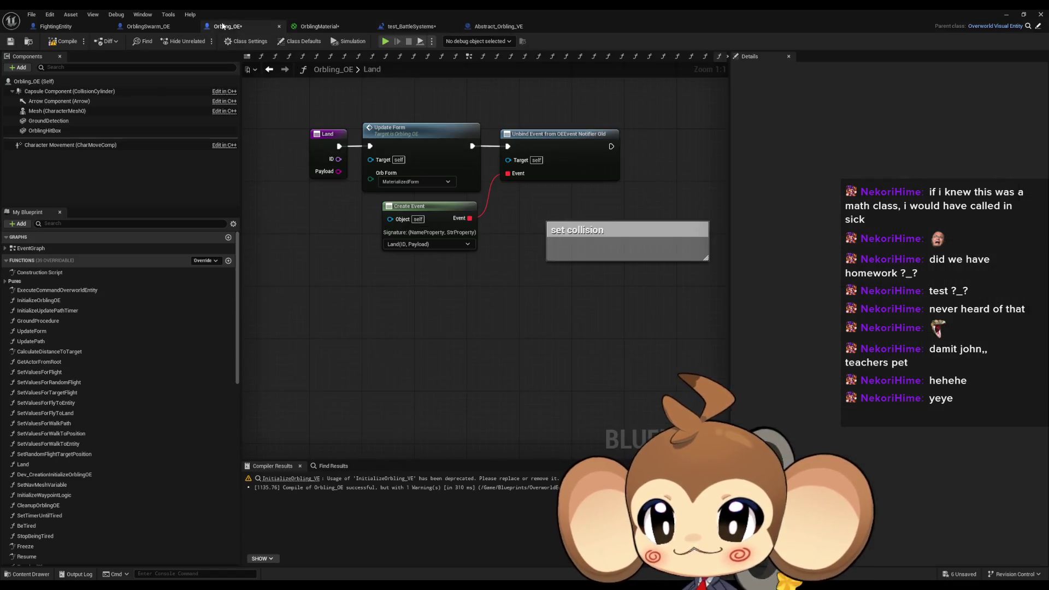
pyautogui.click(500, 26)
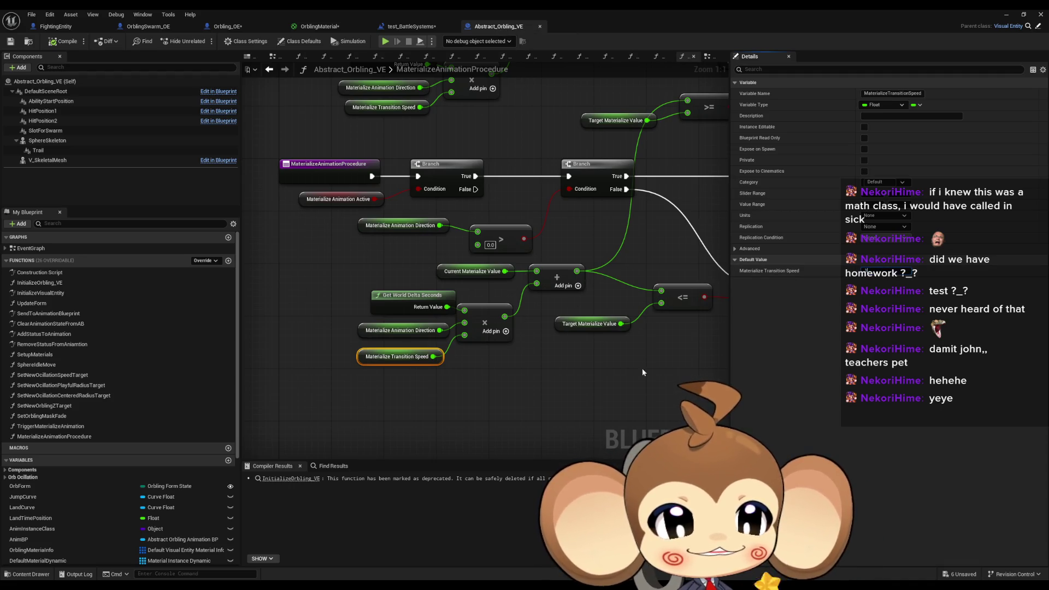
pyautogui.hotkey('alt', 'Tab')
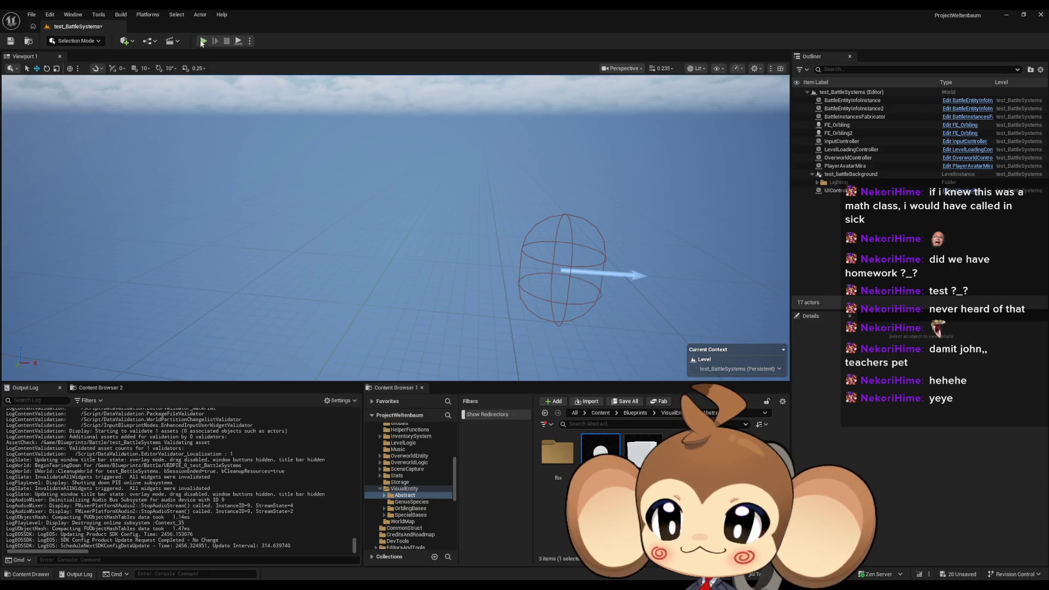
# Step: Start a play session, eject to the editor camera and expand the viewport fullscreen
pyautogui.click(202, 40)
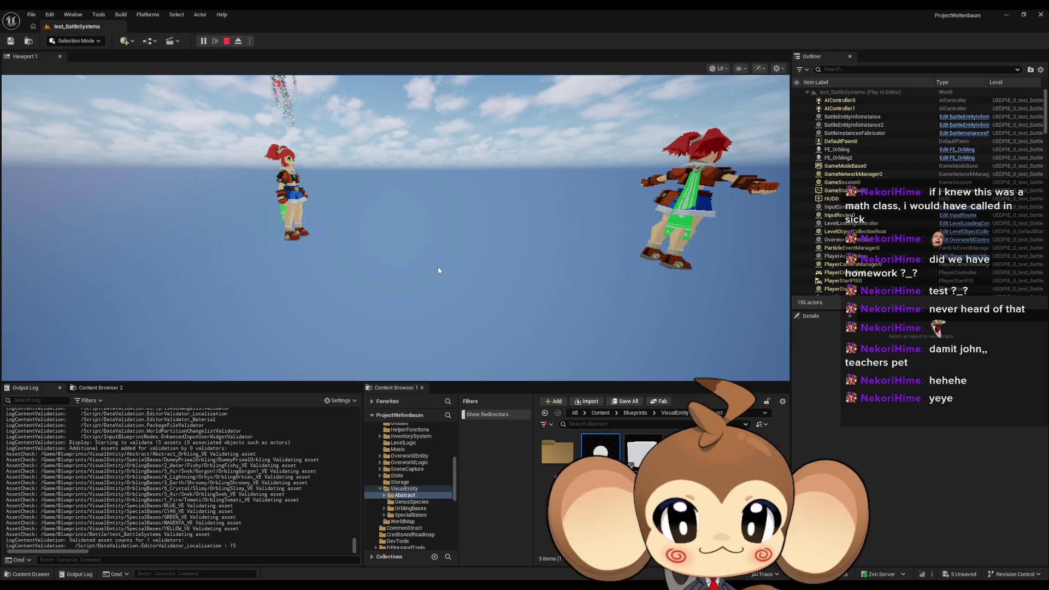
pyautogui.press('F8')
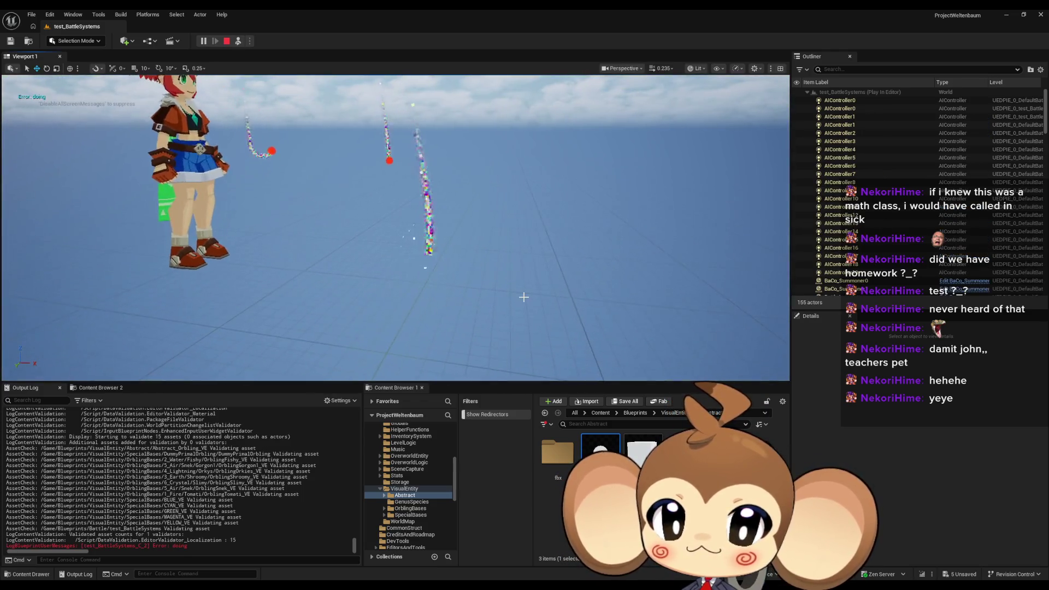
pyautogui.press('F11')
pyautogui.scroll(-5, 538, 304)
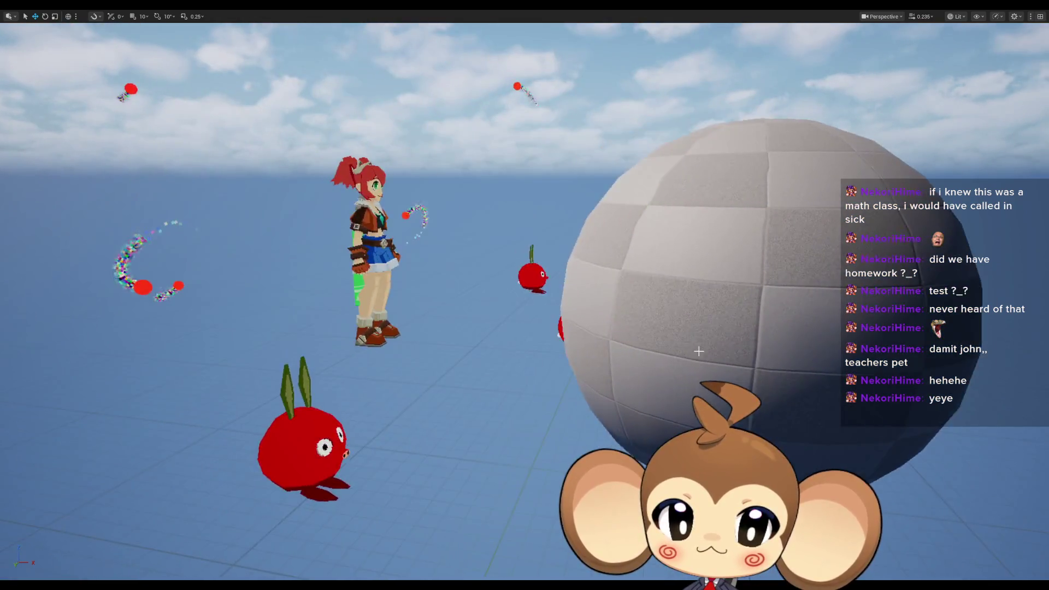
# Step: Delete the large sphere blocking the view and turn the camera toward the orblings
pyautogui.click(698, 351)
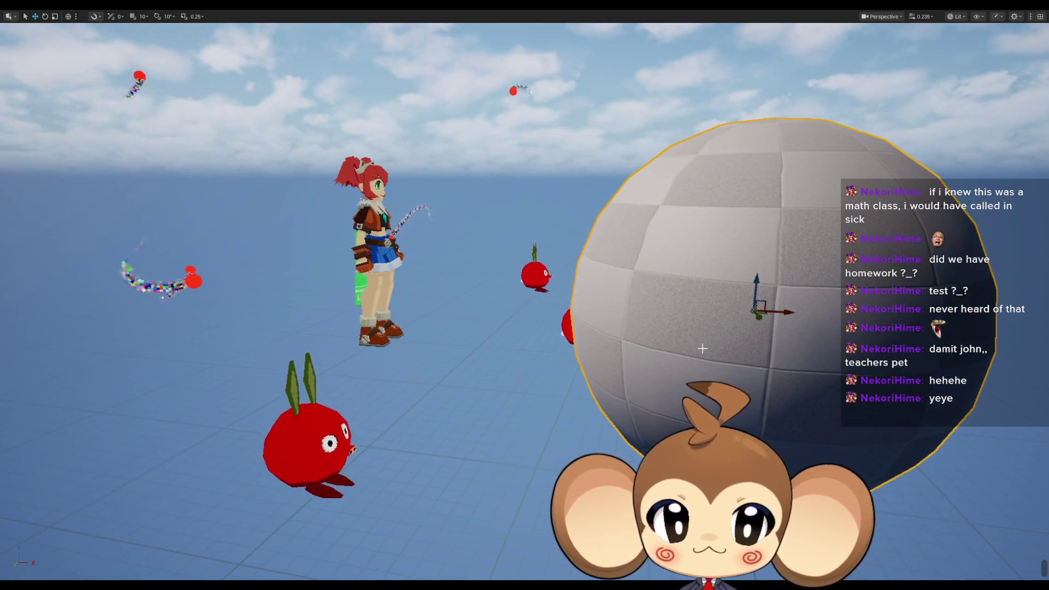
pyautogui.press('Delete')
pyautogui.moveTo(665, 382)
pyautogui.mouseDown()
pyautogui.moveTo(617, 383)
pyautogui.moveTo(662, 432)
pyautogui.mouseUp()
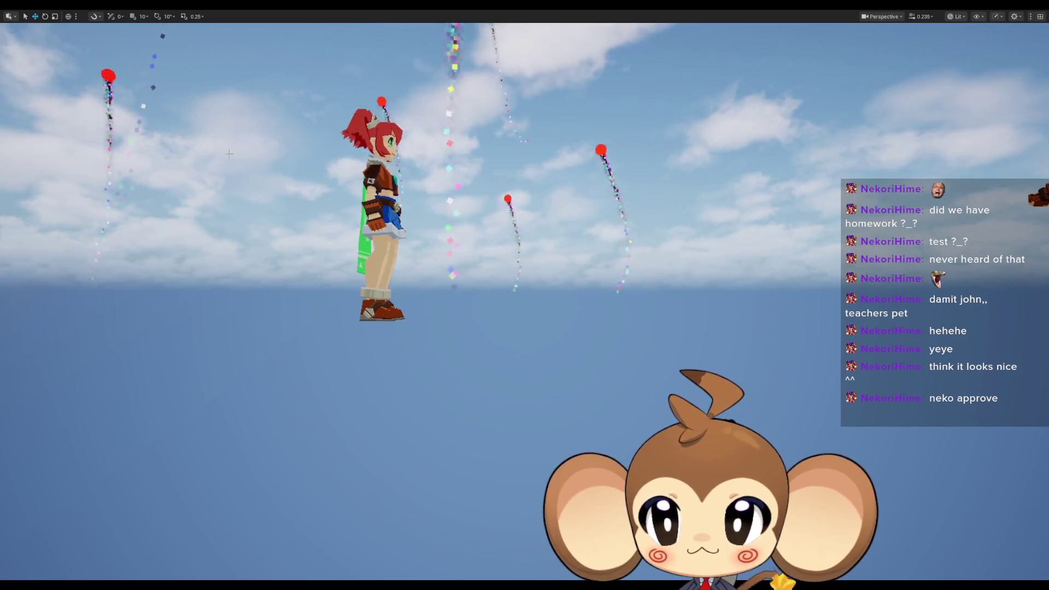
pyautogui.press('F11')
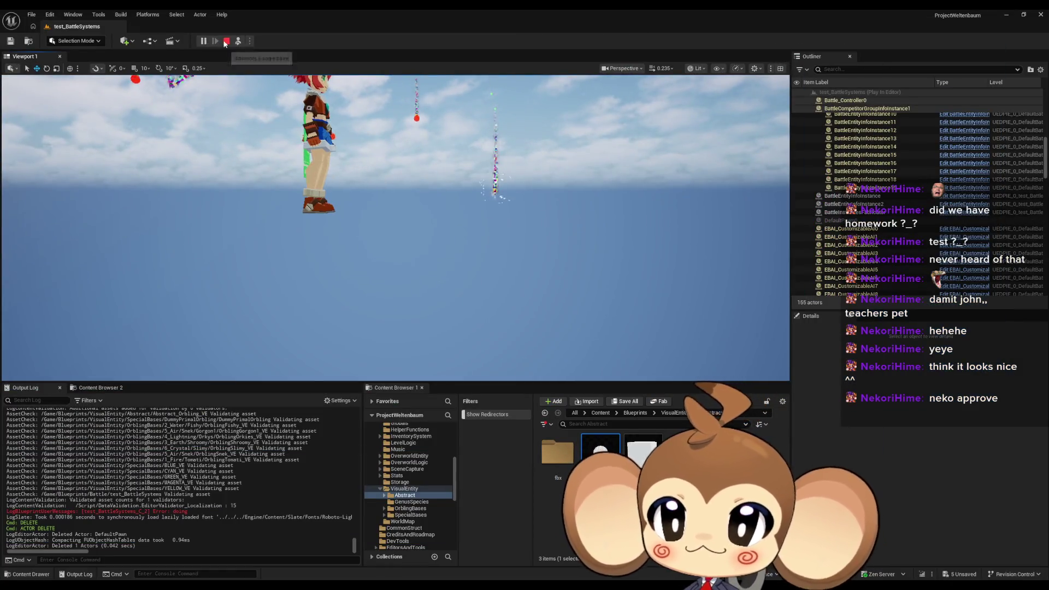
# Step: End the play test and view the OrblingMaterial graph's noise-dissolve node chain
pyautogui.press('Escape')
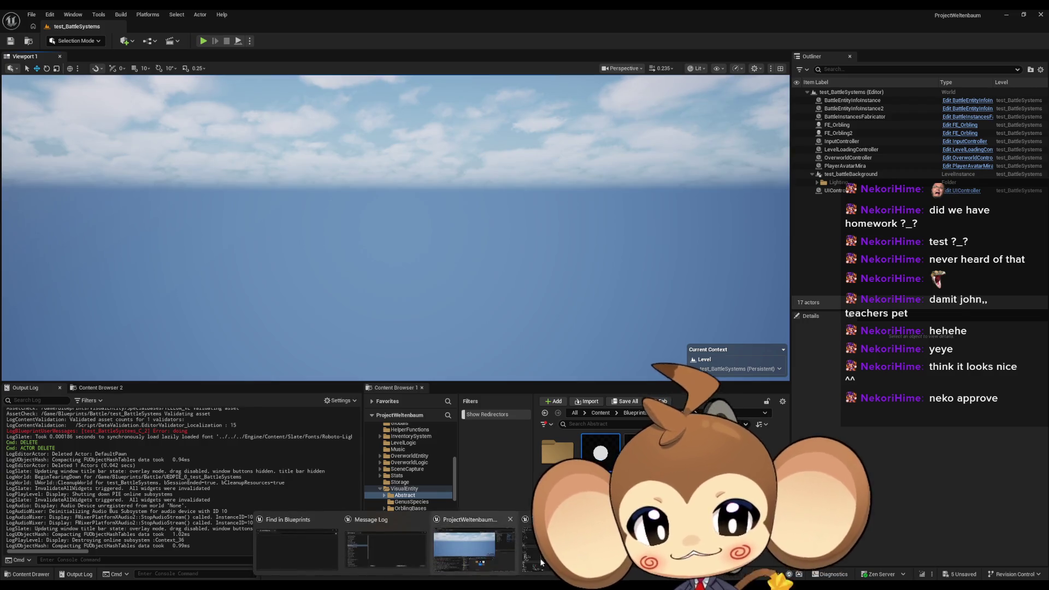
pyautogui.doubleClick(600, 451)
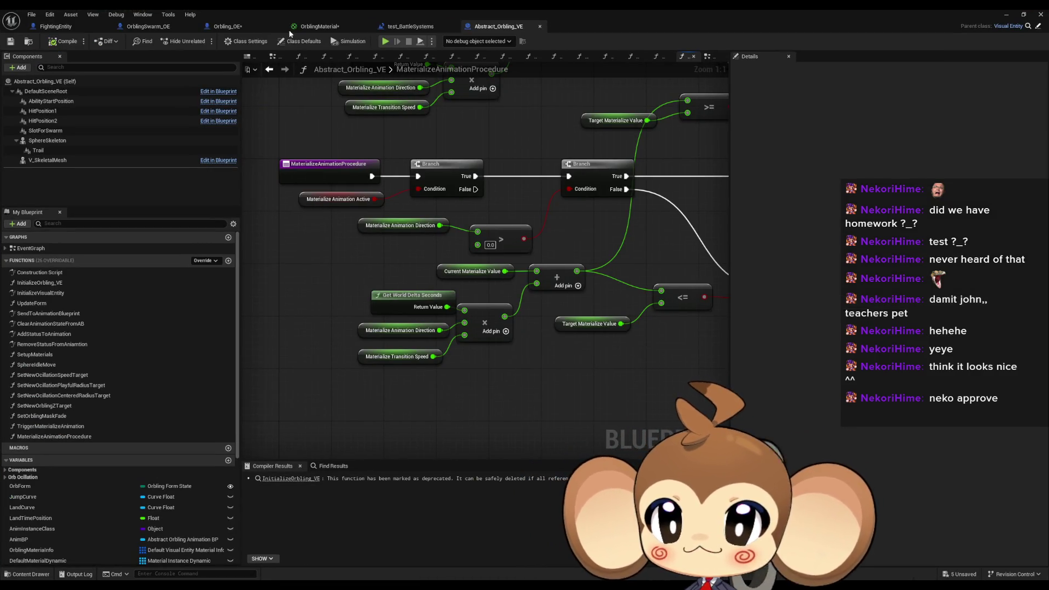
pyautogui.click(331, 24)
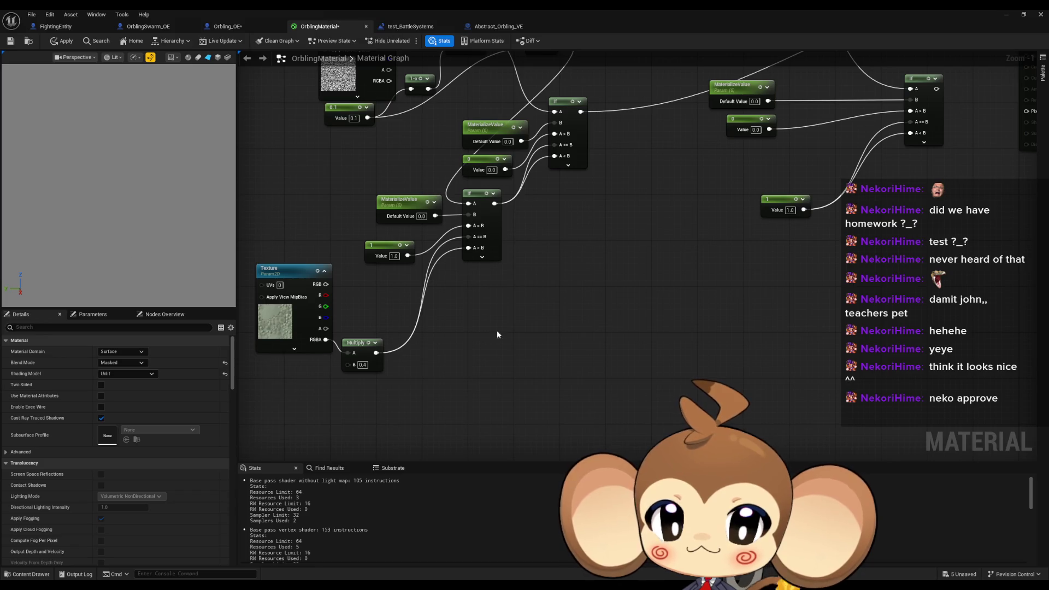
pyautogui.scroll(-2, 496, 330)
pyautogui.moveTo(531, 419)
pyautogui.mouseDown()
pyautogui.moveTo(490, 418)
pyautogui.moveTo(590, 288)
pyautogui.mouseUp()
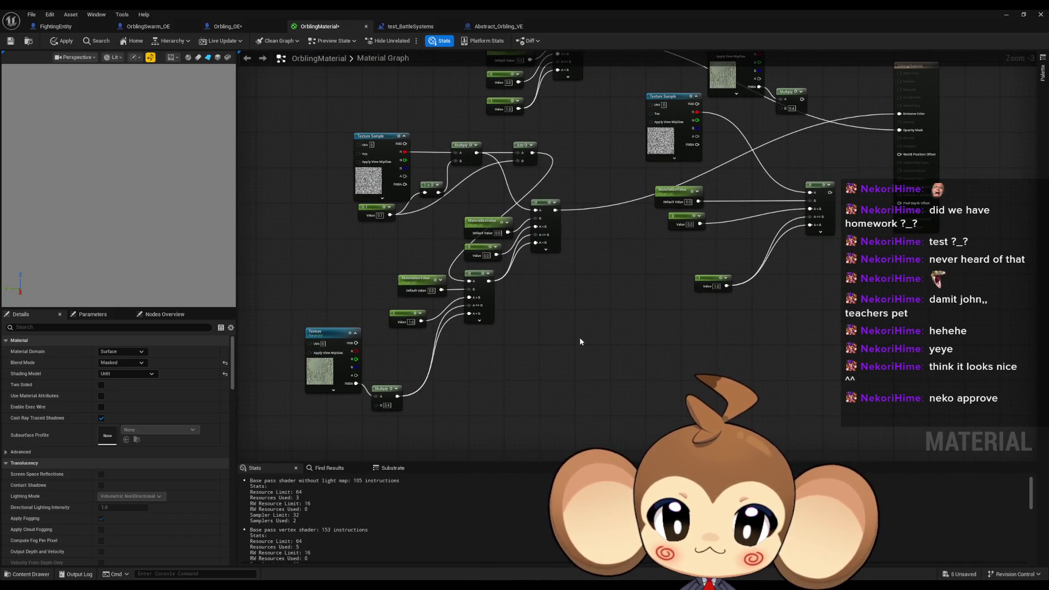
# Step: Apply the OrblingMaterial edits, bringing it to 105 base-pass shader instructions
pyautogui.click(58, 41)
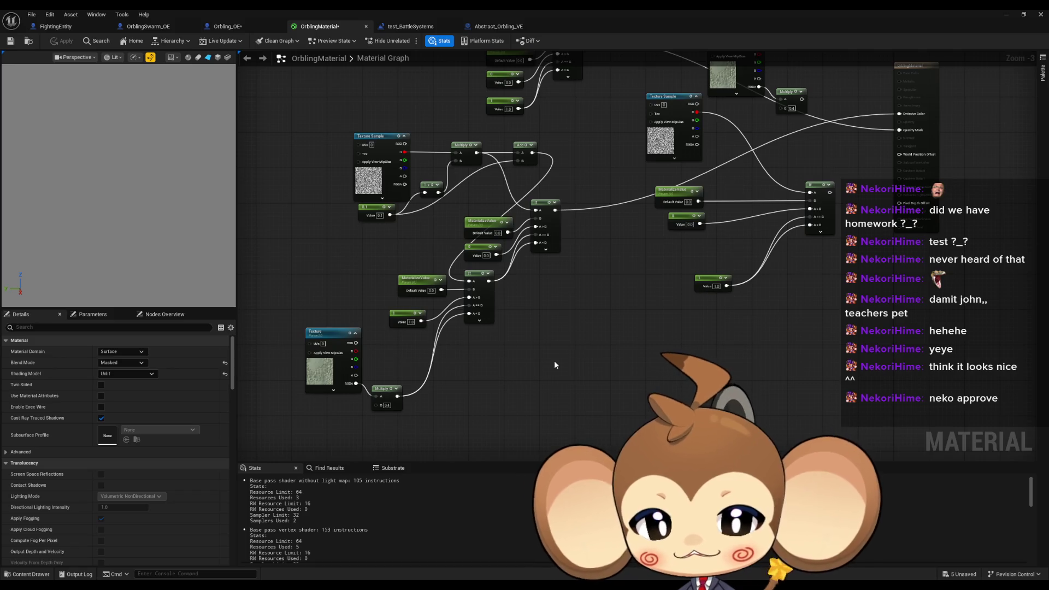
# Step: Close the FightingEntity, OrblingSwarm_OE, Orbling_OE and OrblingMaterial editors and float the blueprint window
pyautogui.hotkey('ctrl', 'Tab')
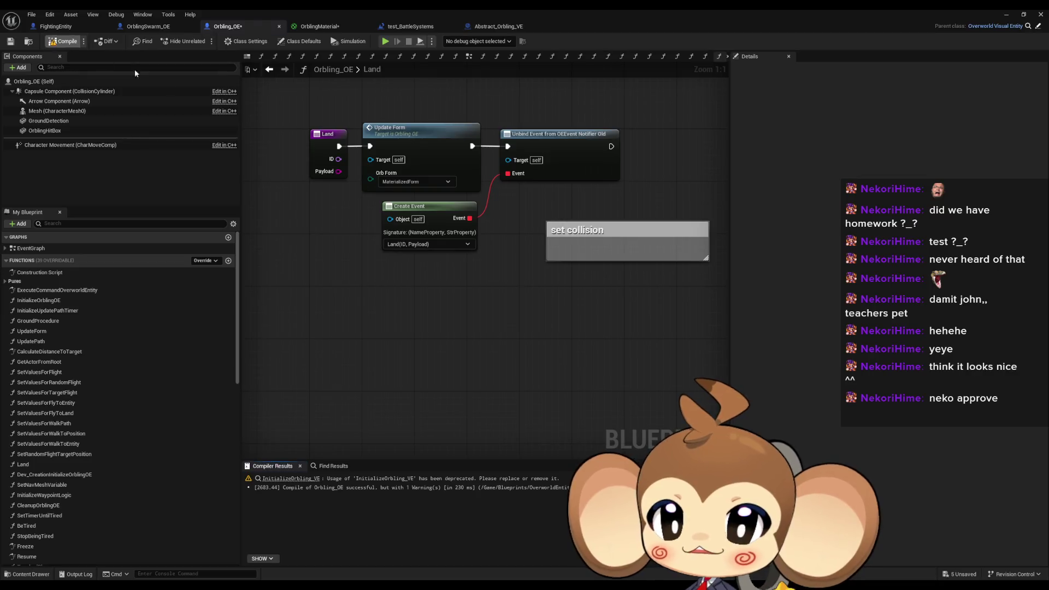
pyautogui.middleClick(86, 29)
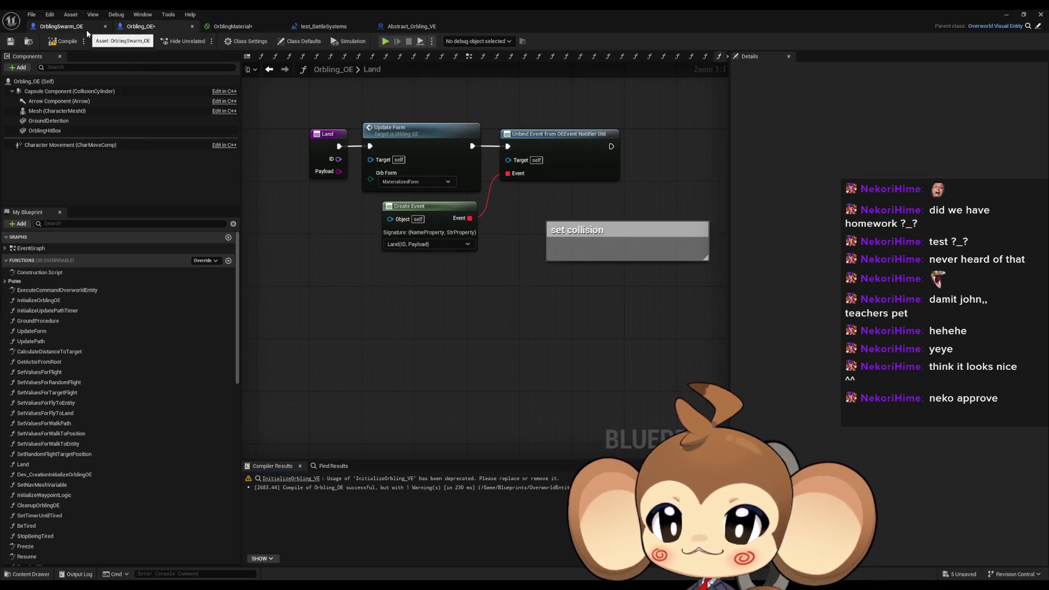
pyautogui.middleClick(86, 29)
pyautogui.middleClick(86, 29)
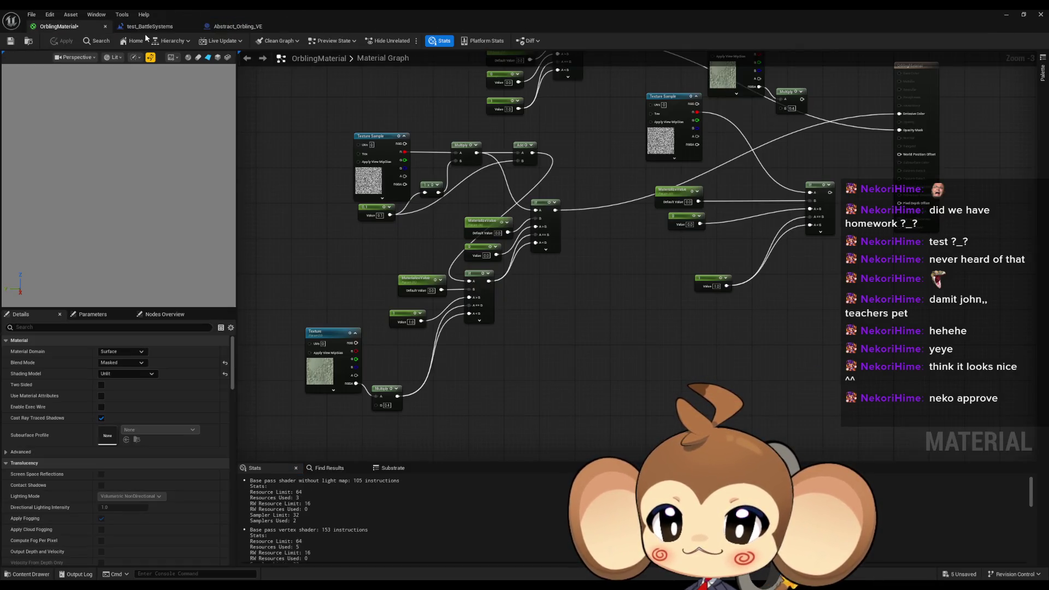
pyautogui.middleClick(76, 28)
pyautogui.doubleClick(301, 14)
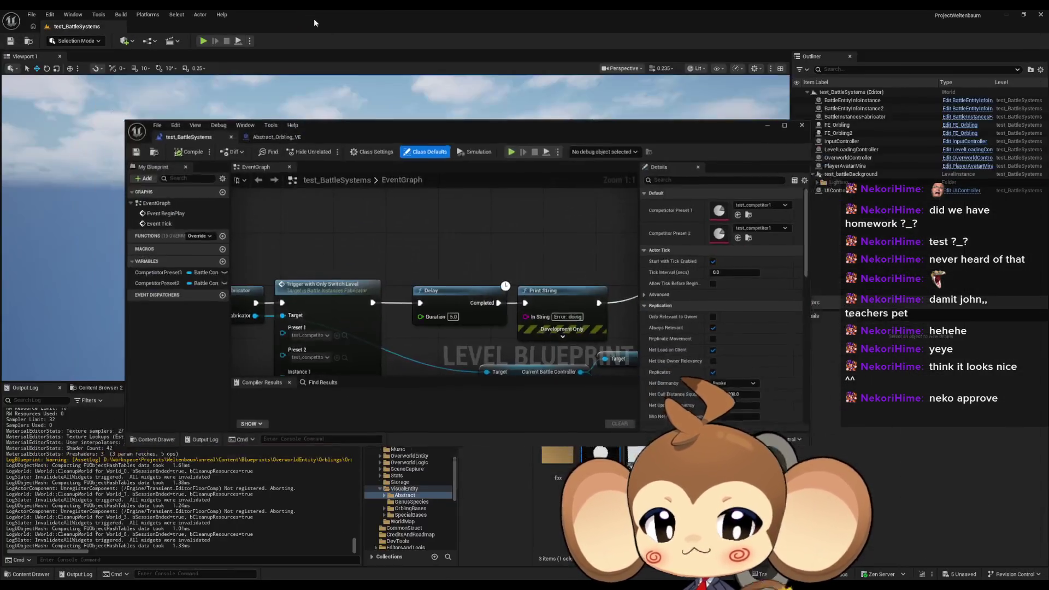
pyautogui.moveTo(537, 128); pyautogui.dragTo(471, 51)
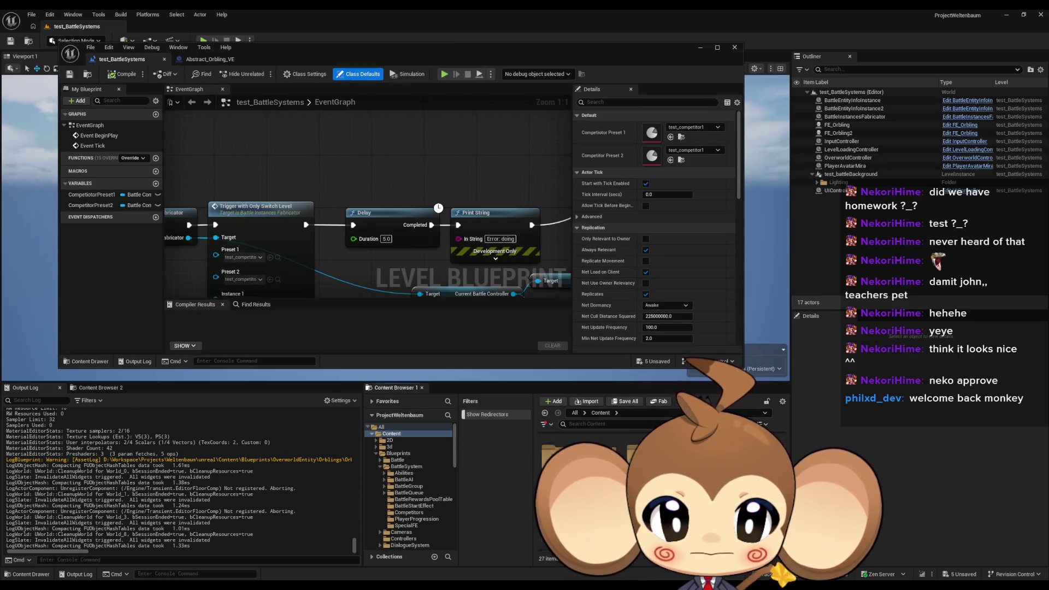
# Step: Save OrblingMaterial from Materials > Orblings and close its editor
pyautogui.doubleClick(645, 491)
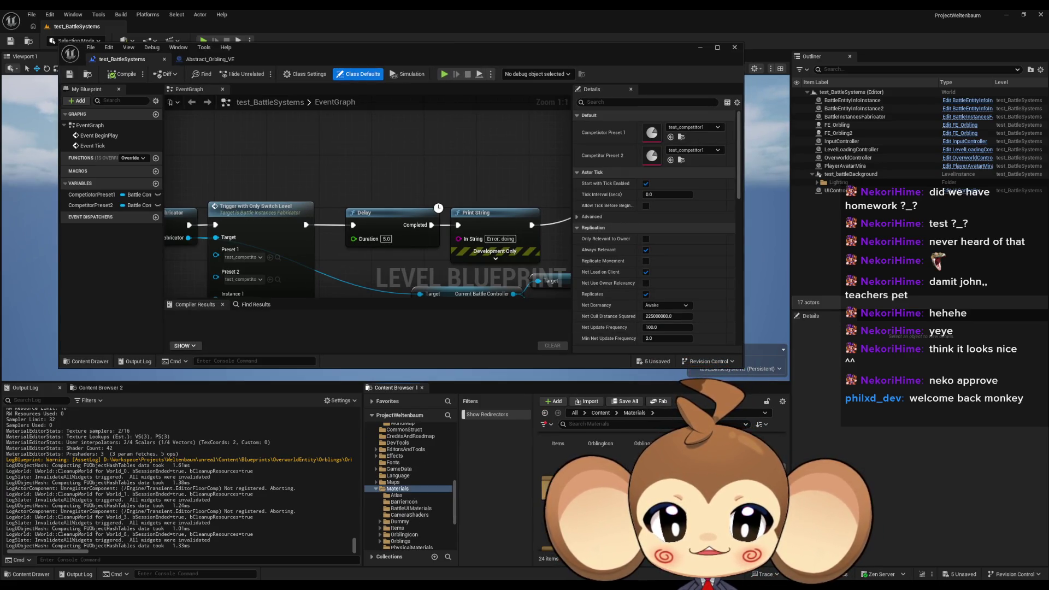
pyautogui.click(400, 541)
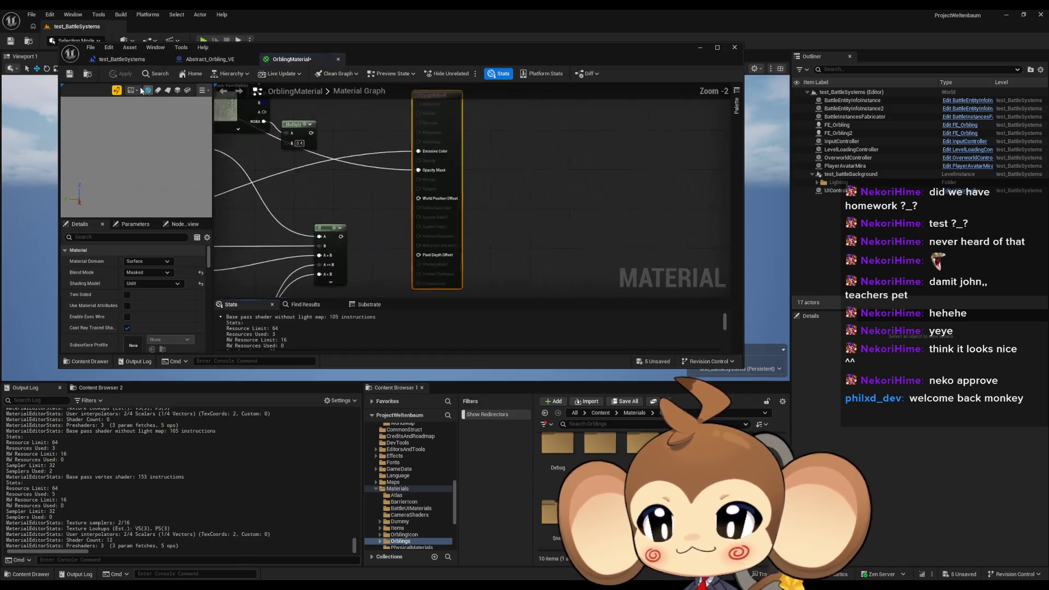
pyautogui.hotkey('ctrl', 's')
pyautogui.middleClick(287, 62)
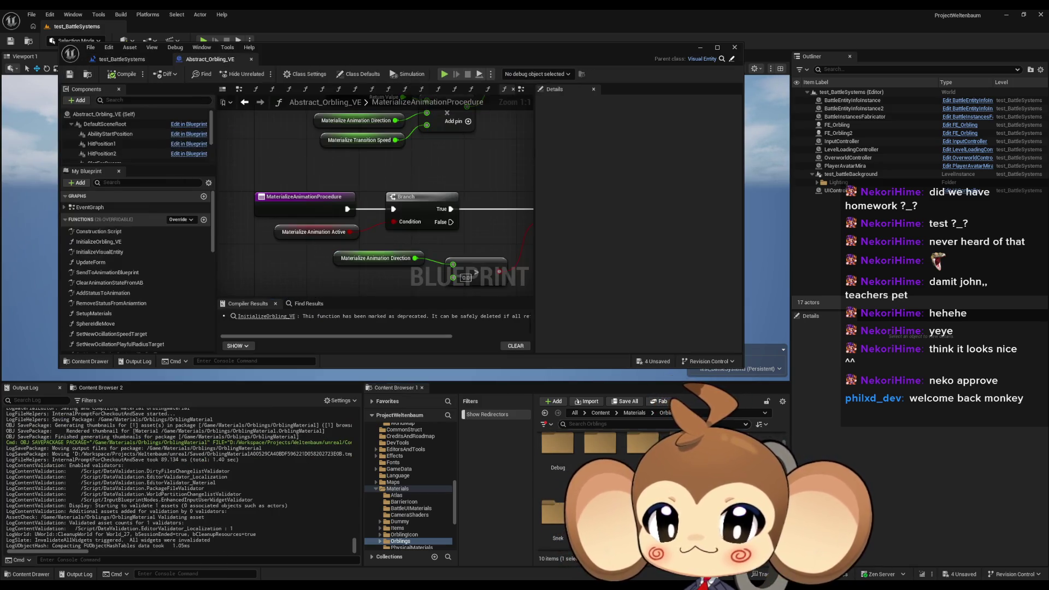
# Step: Open Blueprints > Battle > Battle_Controller and maximize its editor window
pyautogui.click(600, 413)
pyautogui.doubleClick(639, 448)
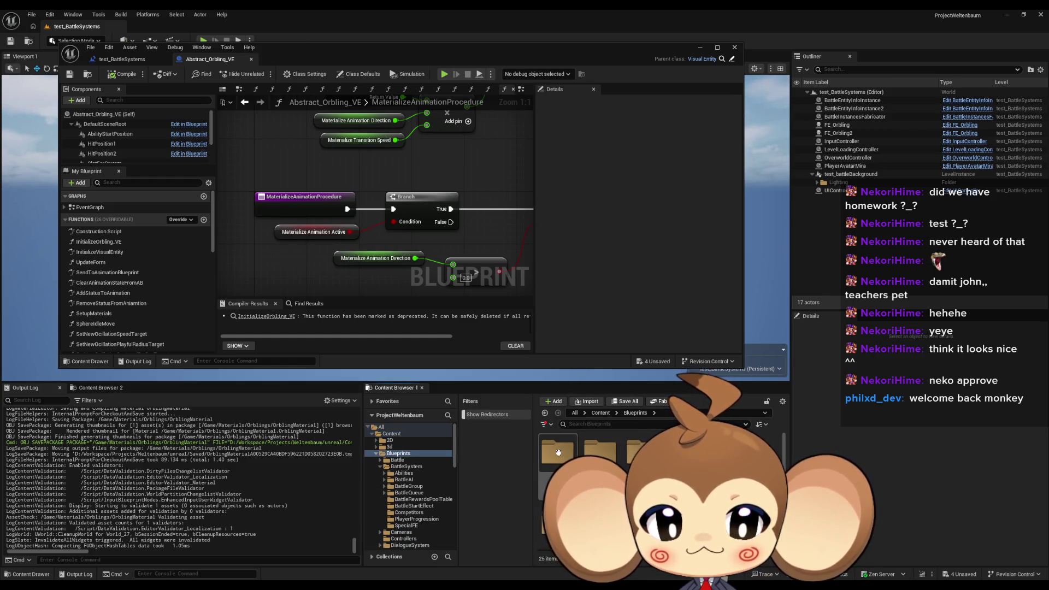
pyautogui.doubleClick(557, 447)
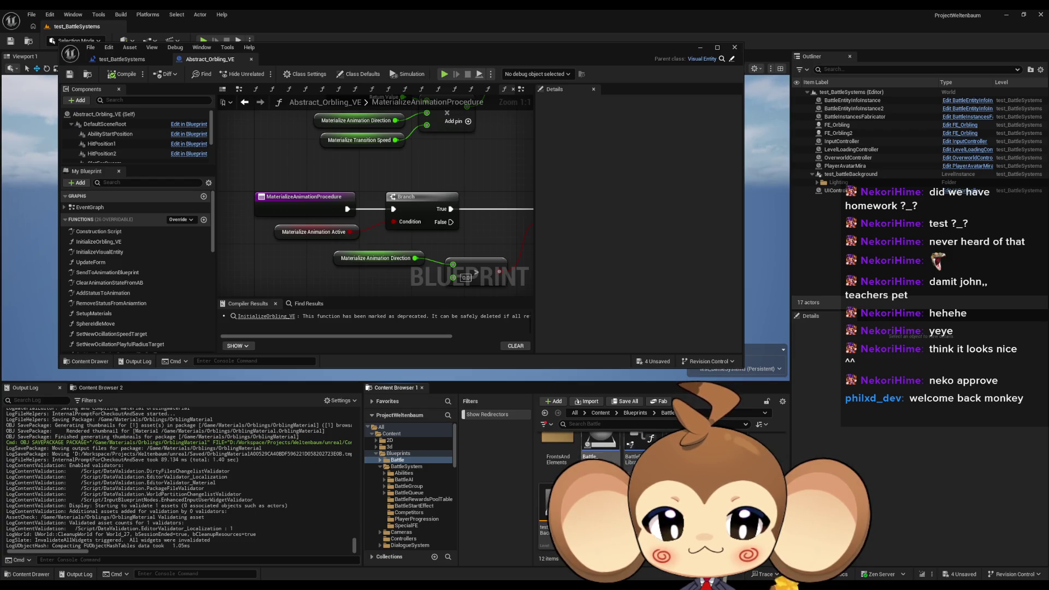
pyautogui.doubleClick(600, 442)
pyautogui.moveTo(381, 50); pyautogui.dragTo(435, 93)
pyautogui.doubleClick(435, 93)
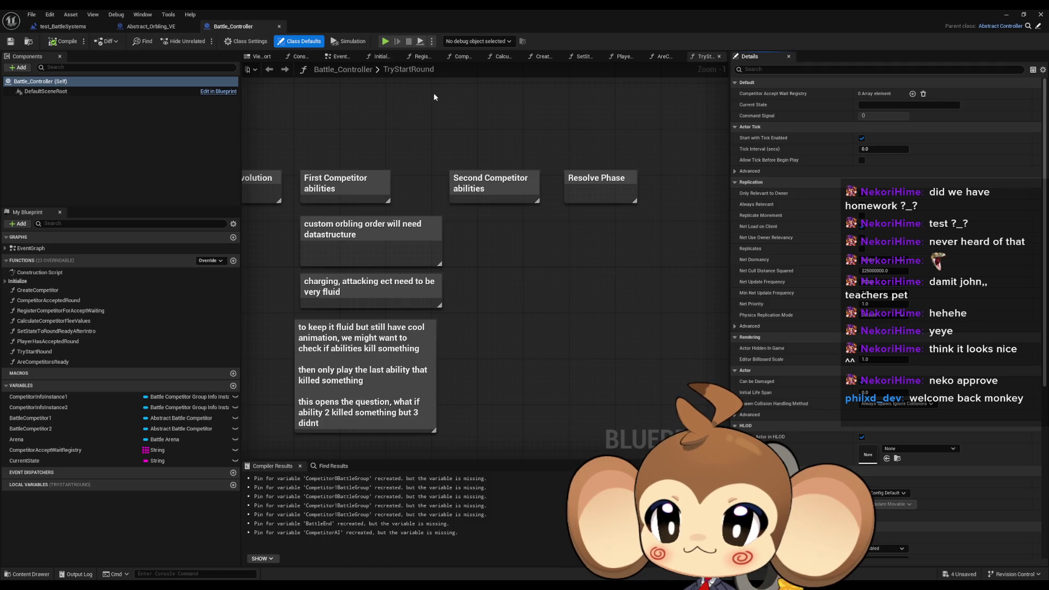
# Step: Pan across the TryStartRound planning comments and select the use item comment
pyautogui.moveTo(434, 93); pyautogui.dragTo(565, 146)
pyautogui.scroll(-3, 608, 271)
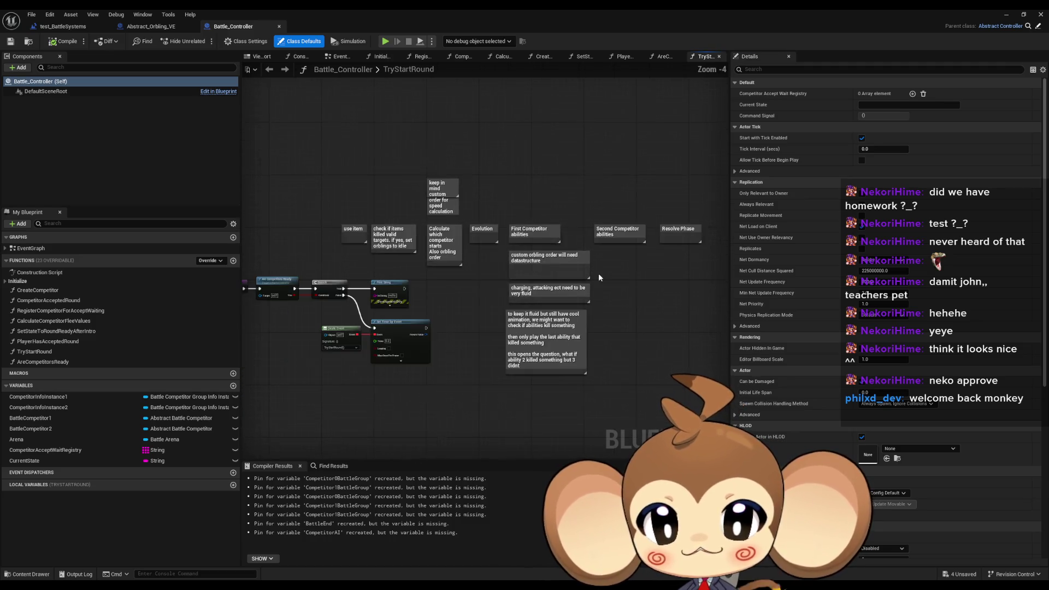
pyautogui.moveTo(586, 269); pyautogui.dragTo(584, 268)
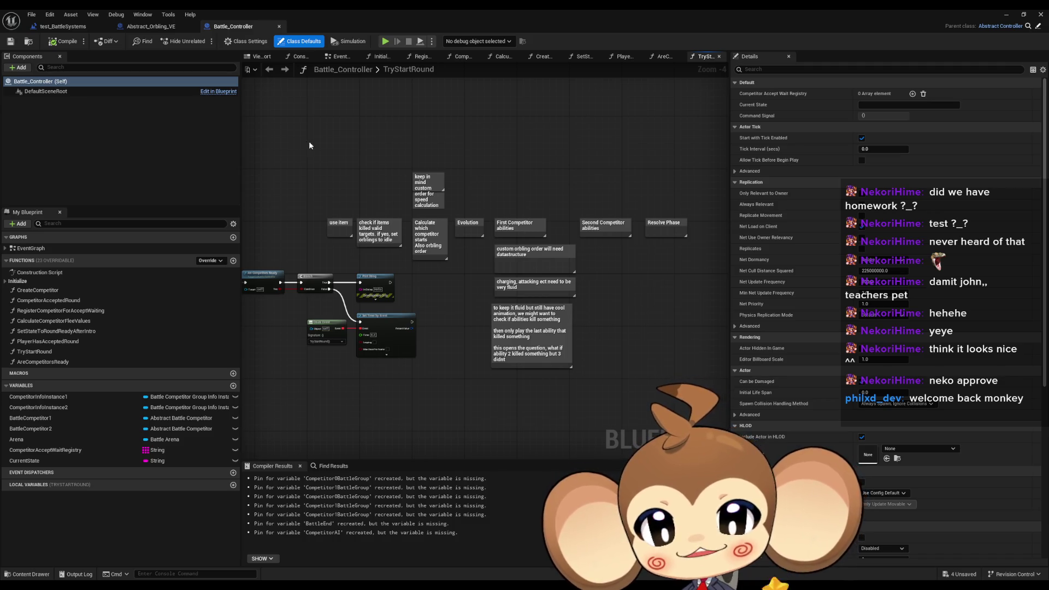
pyautogui.moveTo(302, 130)
pyautogui.mouseDown()
pyautogui.moveTo(573, 264)
pyautogui.moveTo(685, 268)
pyautogui.mouseUp()
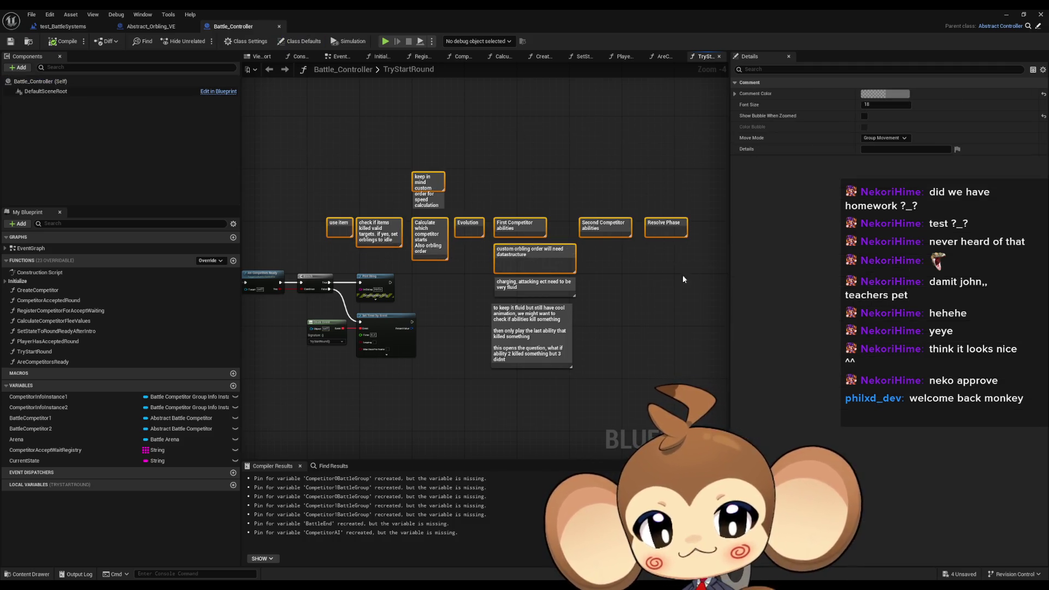
pyautogui.click(682, 324)
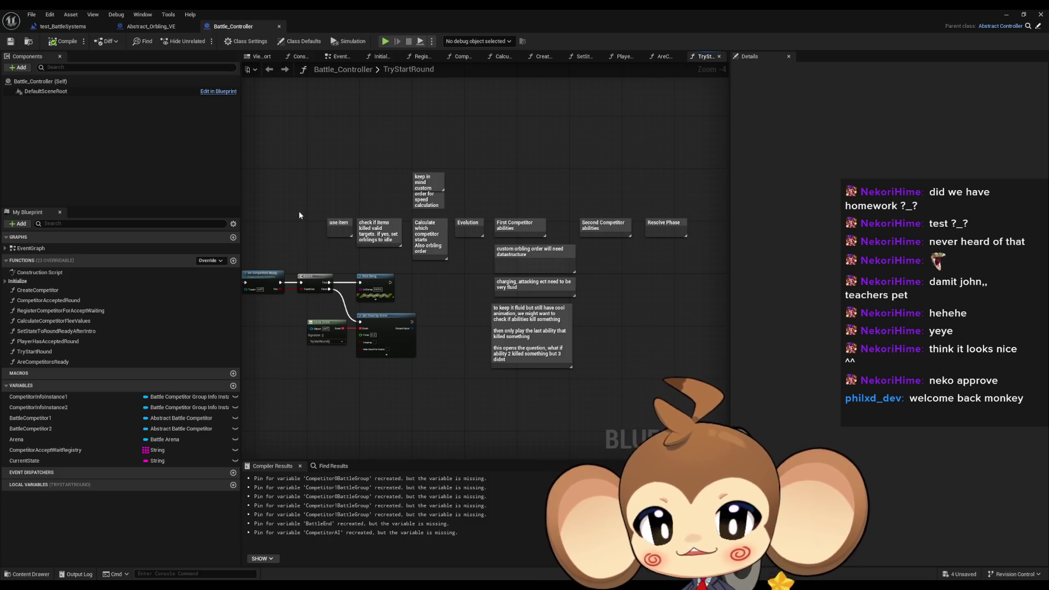
pyautogui.moveTo(301, 206); pyautogui.dragTo(346, 244)
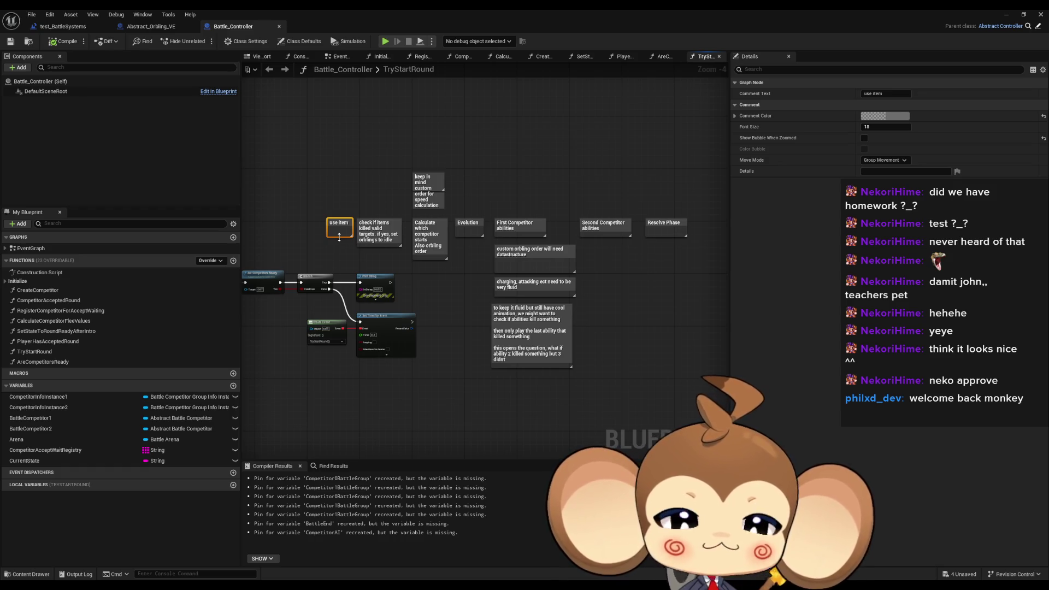
pyautogui.click(480, 425)
pyautogui.press('Home')
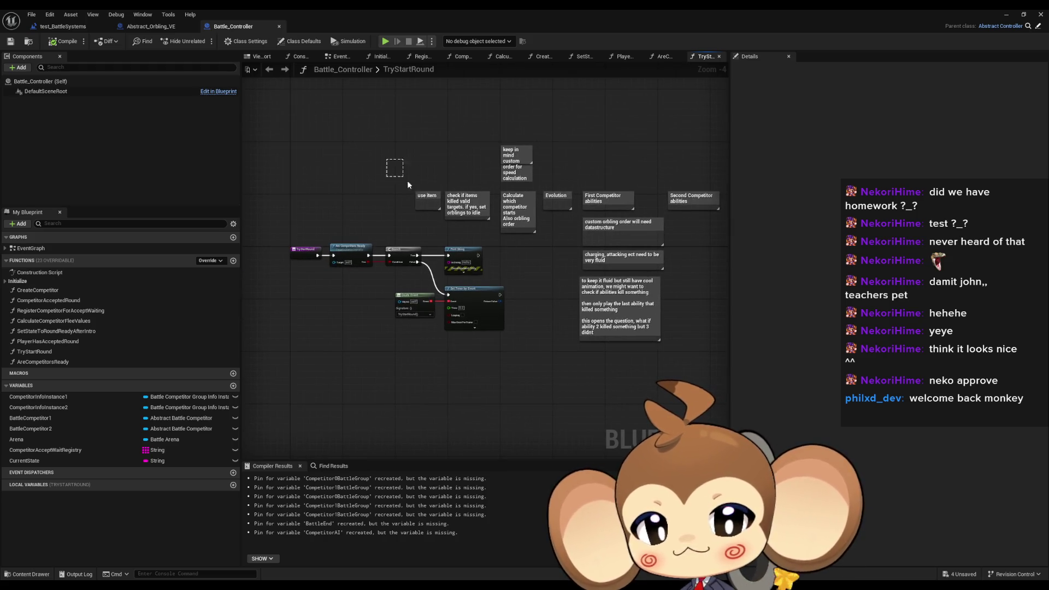
pyautogui.moveTo(407, 180); pyautogui.dragTo(435, 218)
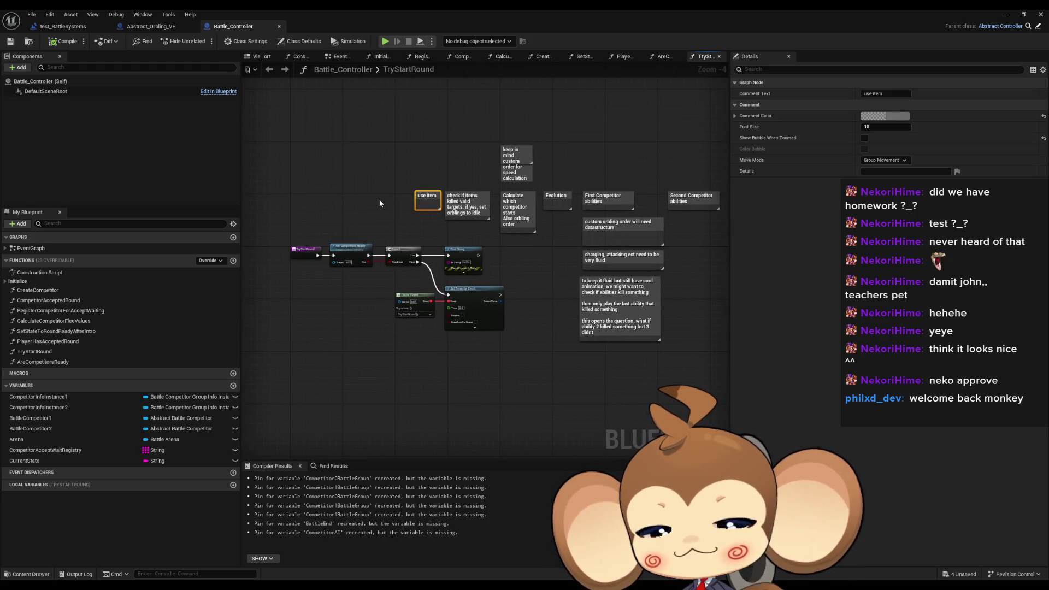
pyautogui.click(380, 203)
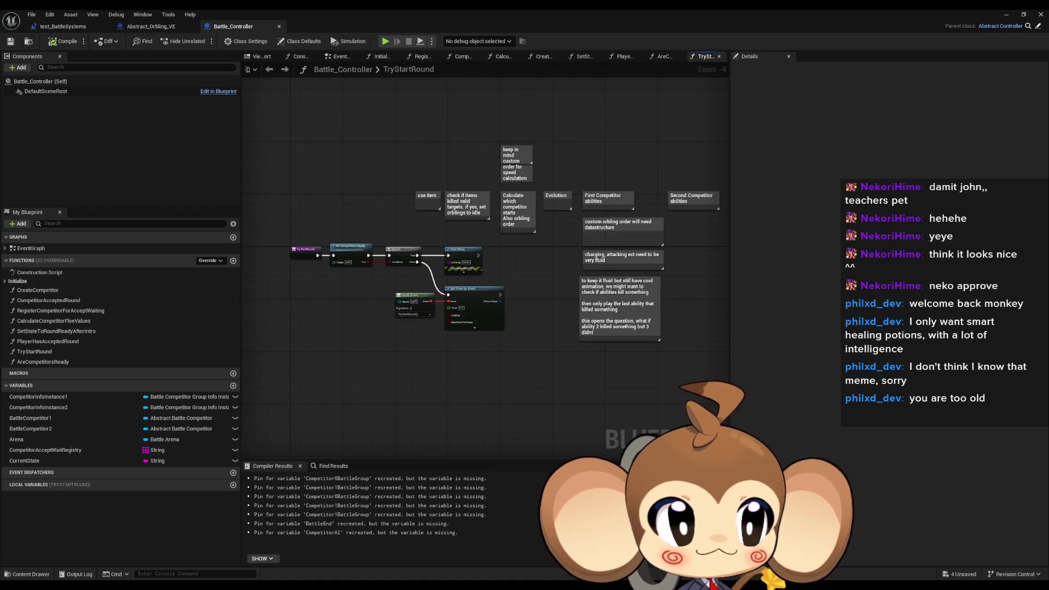
pyautogui.hotkey('alt', 'Tab')
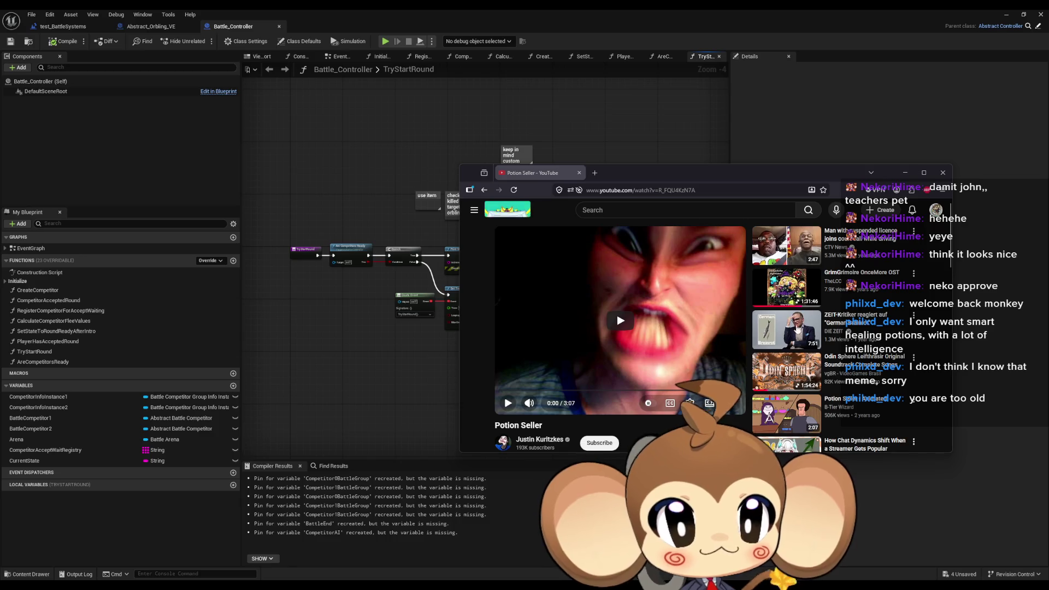
pyautogui.click(621, 336)
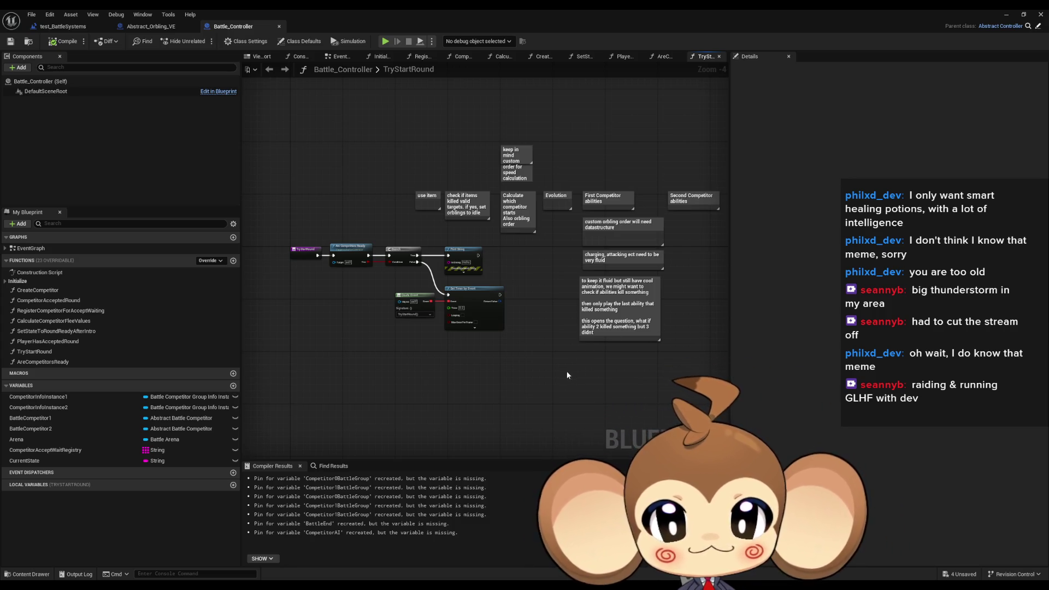
pyautogui.moveTo(598, 357)
pyautogui.mouseDown()
pyautogui.moveTo(546, 365)
pyautogui.moveTo(560, 378)
pyautogui.mouseUp()
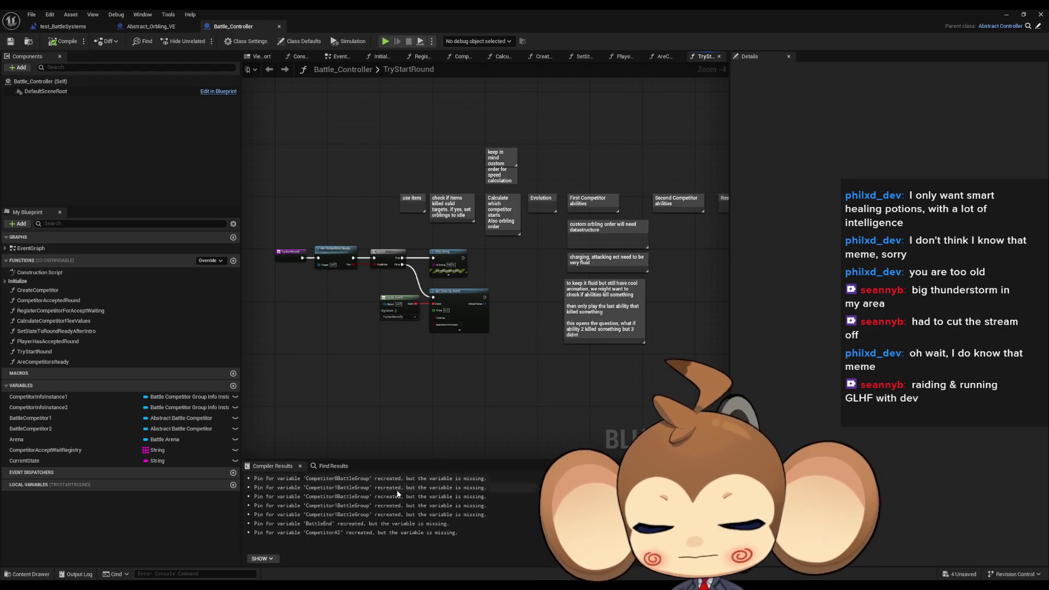
# Step: Delete the old Paint sketch and fill the canvas black
pyautogui.hotkey('alt', 'Tab')
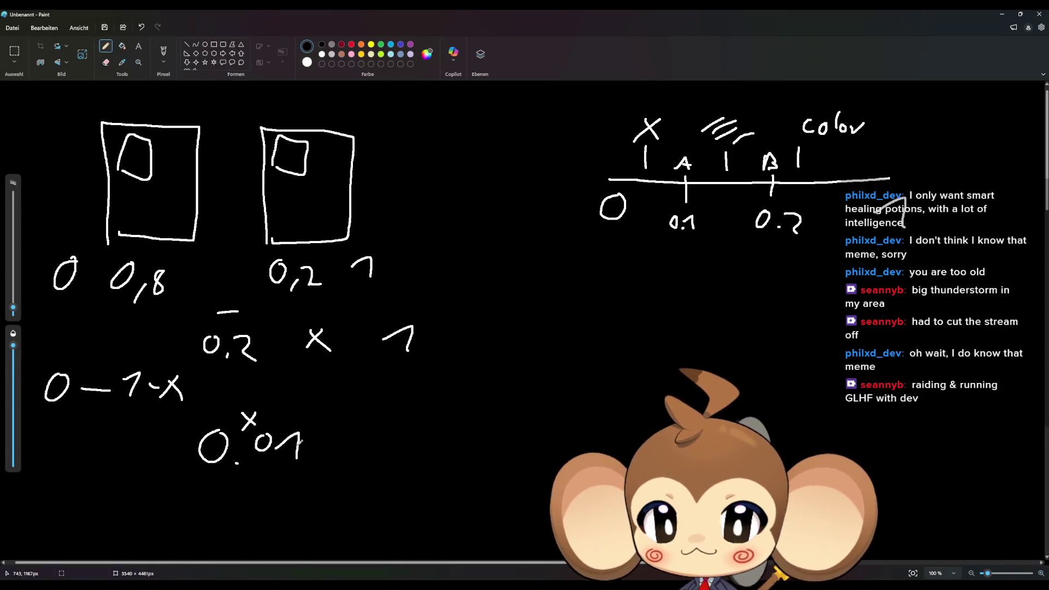
pyautogui.click(14, 51)
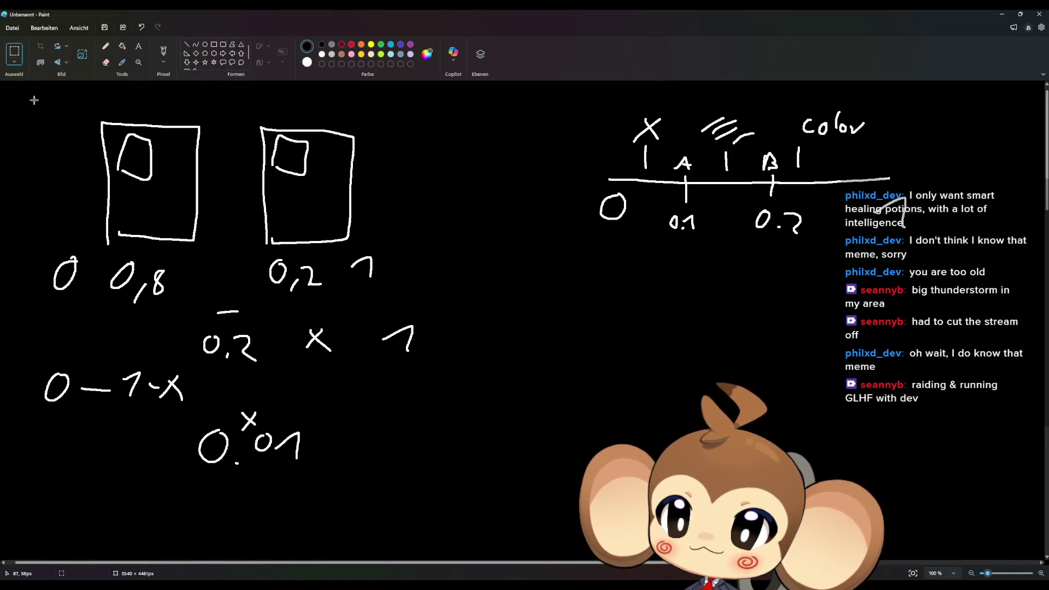
pyautogui.moveTo(21, 90)
pyautogui.mouseDown()
pyautogui.moveTo(839, 511)
pyautogui.moveTo(962, 507)
pyautogui.mouseUp()
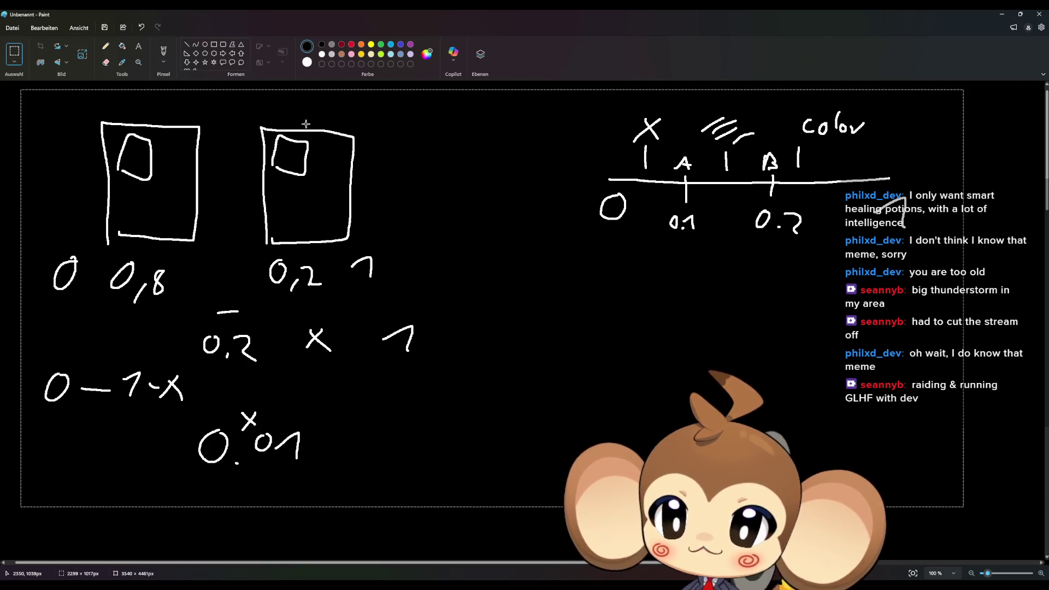
pyautogui.press('Delete')
pyautogui.click(122, 46)
pyautogui.click(162, 122)
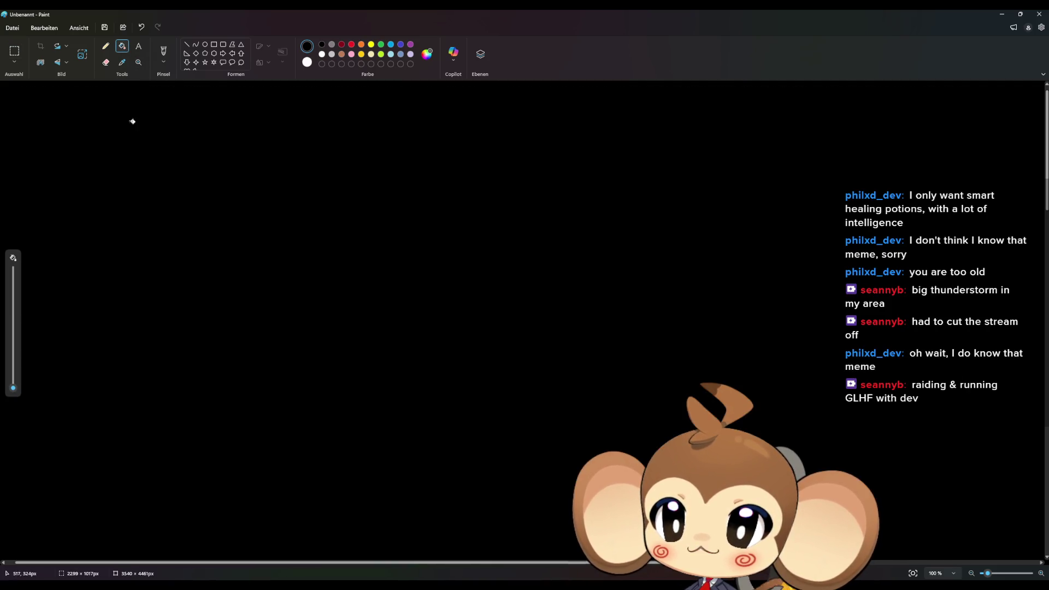
# Step: Handwrite 'Abstract' at the top with an O node beneath it
pyautogui.click(105, 46)
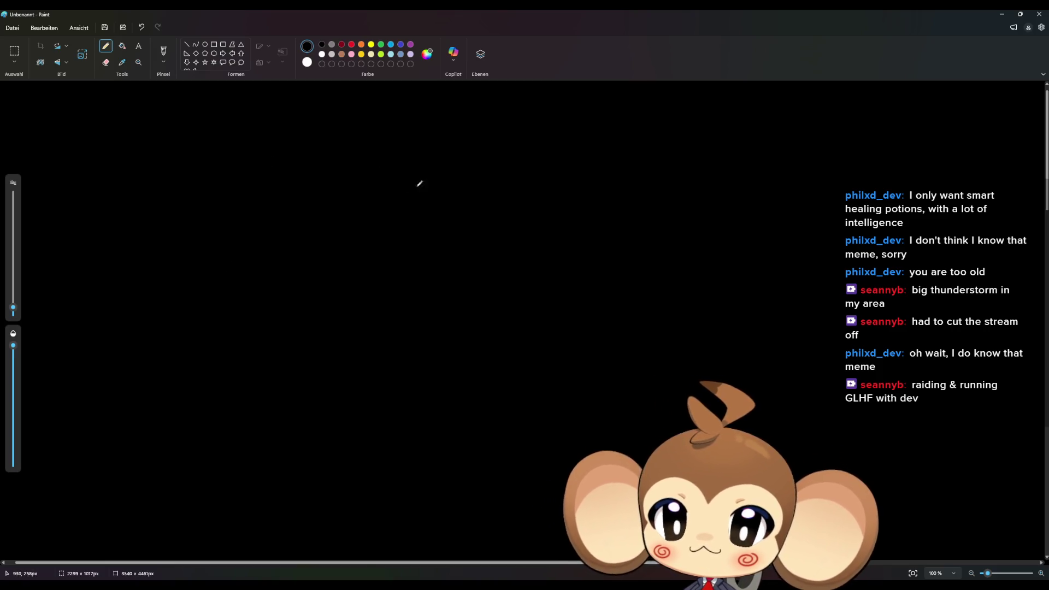
pyautogui.moveTo(423, 141); pyautogui.dragTo(441, 140)
pyautogui.moveTo(429, 127); pyautogui.dragTo(440, 125)
pyautogui.moveTo(454, 111)
pyautogui.mouseDown()
pyautogui.moveTo(452, 131)
pyautogui.moveTo(481, 138)
pyautogui.mouseUp()
pyautogui.moveTo(499, 111)
pyautogui.mouseDown()
pyautogui.moveTo(498, 141)
pyautogui.moveTo(505, 113)
pyautogui.mouseUp()
pyautogui.moveTo(511, 123); pyautogui.dragTo(547, 138)
pyautogui.moveTo(578, 126)
pyautogui.mouseDown()
pyautogui.moveTo(571, 138)
pyautogui.moveTo(594, 106)
pyautogui.mouseUp()
pyautogui.moveTo(495, 168)
pyautogui.mouseDown()
pyautogui.moveTo(485, 187)
pyautogui.moveTo(492, 167)
pyautogui.mouseUp()
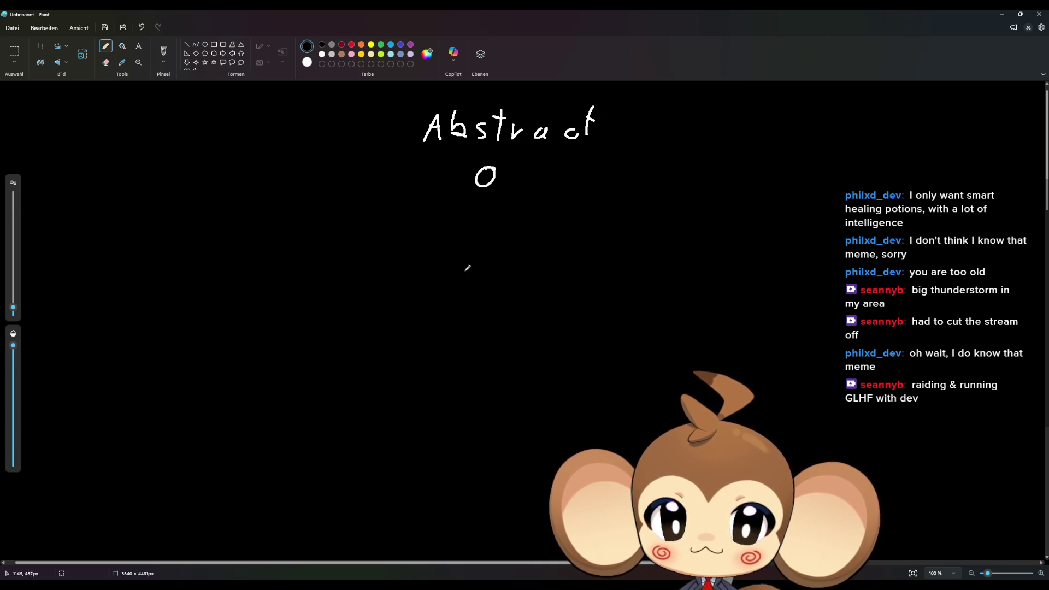
# Step: Draw a branch down-left from the O ending in 'BattleItem'
pyautogui.moveTo(456, 223); pyautogui.dragTo(352, 355)
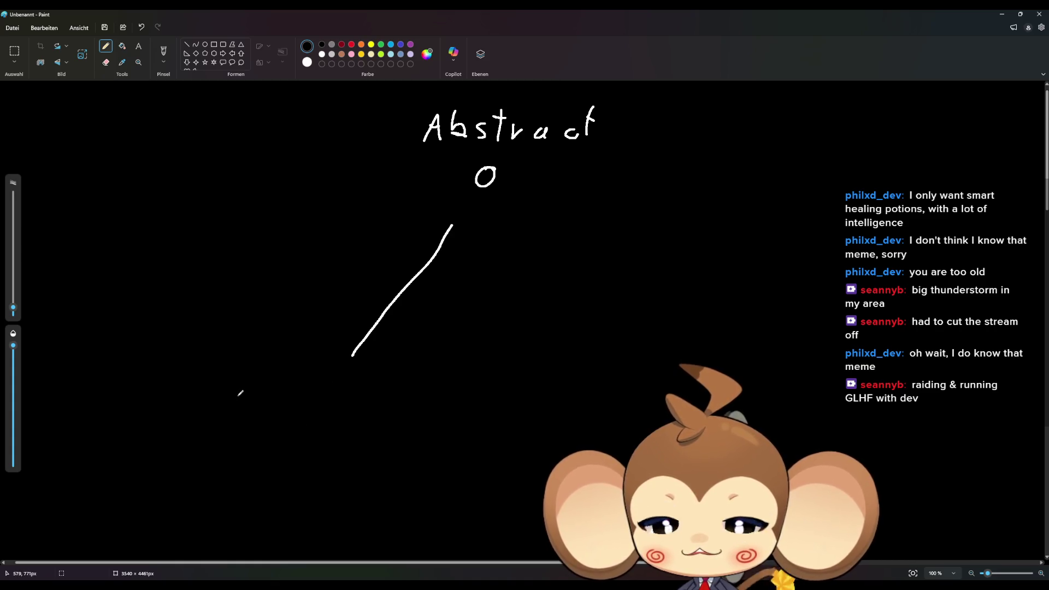
pyautogui.moveTo(247, 381); pyautogui.dragTo(248, 408)
pyautogui.moveTo(271, 398); pyautogui.dragTo(270, 409)
pyautogui.moveTo(294, 383); pyautogui.dragTo(286, 408)
pyautogui.moveTo(298, 382); pyautogui.dragTo(296, 408)
pyautogui.moveTo(285, 393)
pyautogui.mouseDown()
pyautogui.moveTo(300, 390)
pyautogui.moveTo(309, 408)
pyautogui.mouseUp()
pyautogui.moveTo(315, 402); pyautogui.dragTo(362, 408)
pyautogui.moveTo(361, 395); pyautogui.dragTo(415, 416)
# Step: Add branches to 'OverworldItem', 'NouseItem' and 'Orbling'
pyautogui.moveTo(499, 209)
pyautogui.mouseDown()
pyautogui.moveTo(501, 353)
pyautogui.moveTo(491, 392)
pyautogui.moveTo(514, 408)
pyautogui.moveTo(564, 391)
pyautogui.moveTo(597, 405)
pyautogui.mouseUp()
pyautogui.moveTo(601, 398); pyautogui.dragTo(604, 396)
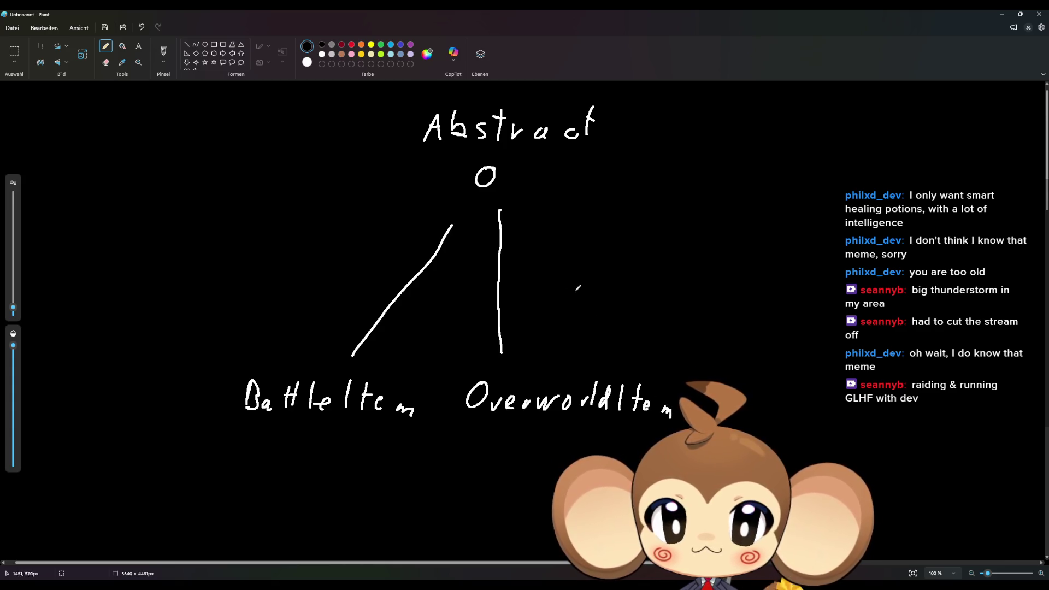
pyautogui.moveTo(510, 196)
pyautogui.mouseDown()
pyautogui.moveTo(629, 295)
pyautogui.moveTo(644, 336)
pyautogui.moveTo(657, 324)
pyautogui.mouseUp()
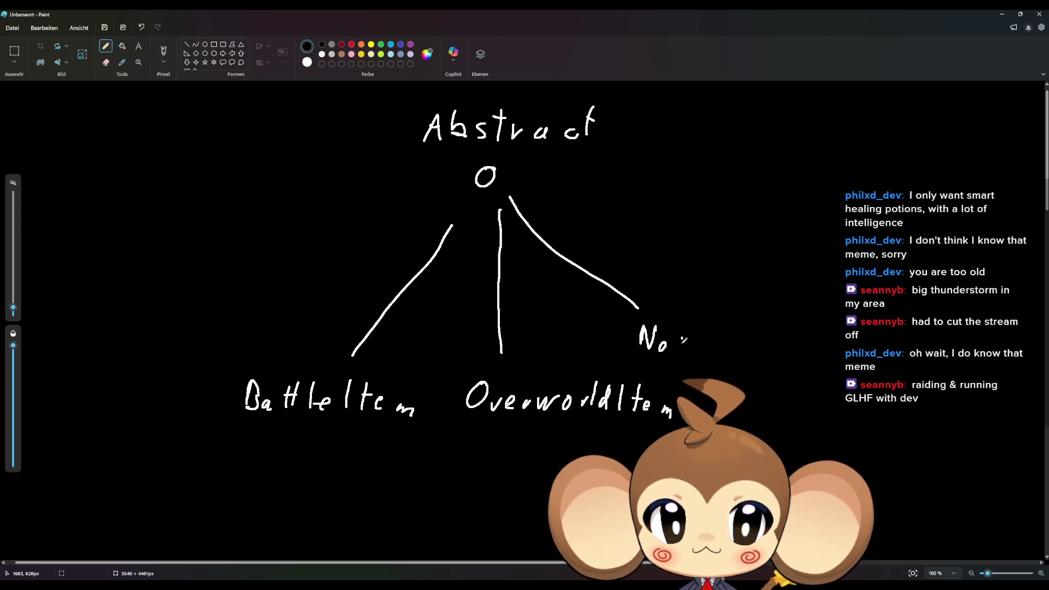
pyautogui.moveTo(744, 326)
pyautogui.mouseDown()
pyautogui.moveTo(740, 349)
pyautogui.moveTo(756, 349)
pyautogui.mouseUp()
pyautogui.moveTo(756, 338); pyautogui.dragTo(764, 335)
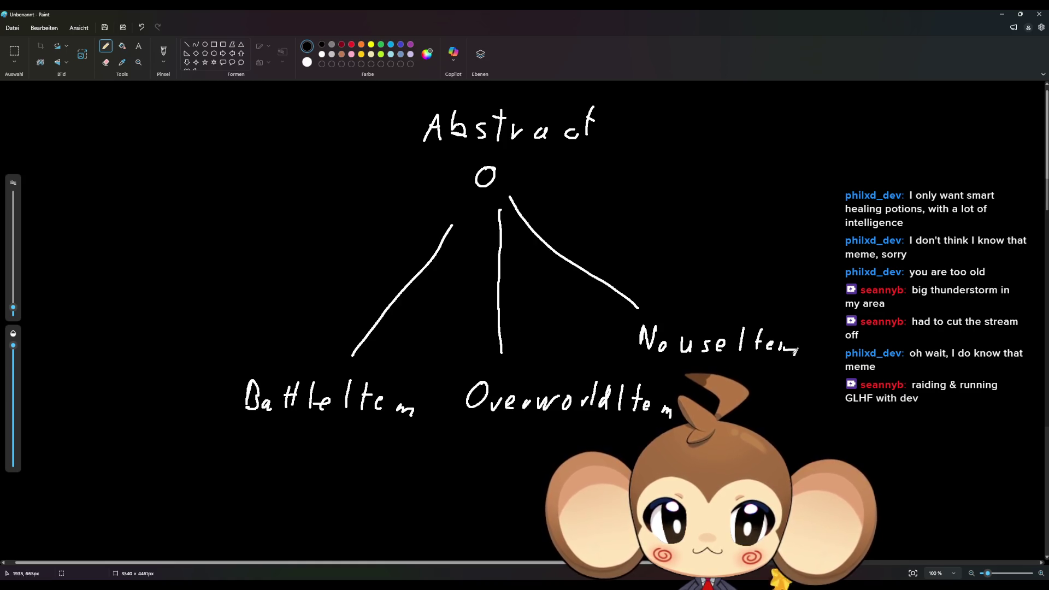
pyautogui.moveTo(507, 180); pyautogui.dragTo(716, 209)
pyautogui.moveTo(733, 219)
pyautogui.mouseDown()
pyautogui.moveTo(732, 235)
pyautogui.moveTo(743, 220)
pyautogui.moveTo(748, 235)
pyautogui.moveTo(769, 234)
pyautogui.mouseUp()
pyautogui.moveTo(780, 224)
pyautogui.mouseDown()
pyautogui.moveTo(781, 235)
pyautogui.moveTo(795, 226)
pyautogui.moveTo(804, 236)
pyautogui.moveTo(803, 248)
pyautogui.mouseUp()
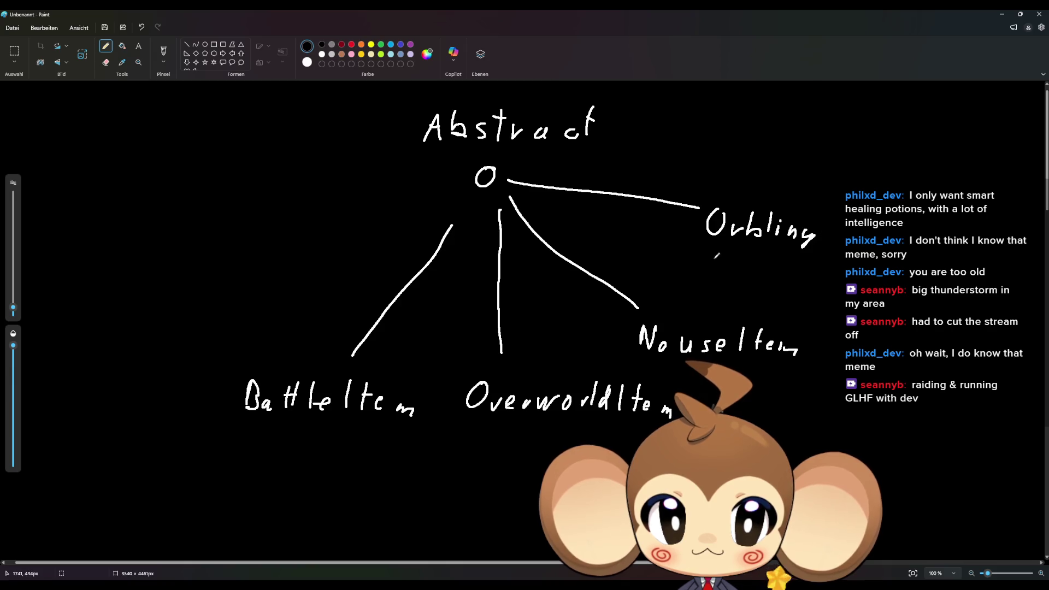
# Step: Write 'inactive' under Orbling
pyautogui.click(719, 244)
pyautogui.moveTo(713, 258)
pyautogui.mouseDown()
pyautogui.moveTo(711, 267)
pyautogui.moveTo(732, 263)
pyautogui.mouseUp()
pyautogui.moveTo(744, 258); pyautogui.dragTo(748, 254)
pyautogui.moveTo(752, 261)
pyautogui.mouseDown()
pyautogui.moveTo(781, 254)
pyautogui.moveTo(786, 266)
pyautogui.moveTo(814, 264)
pyautogui.moveTo(809, 279)
pyautogui.mouseUp()
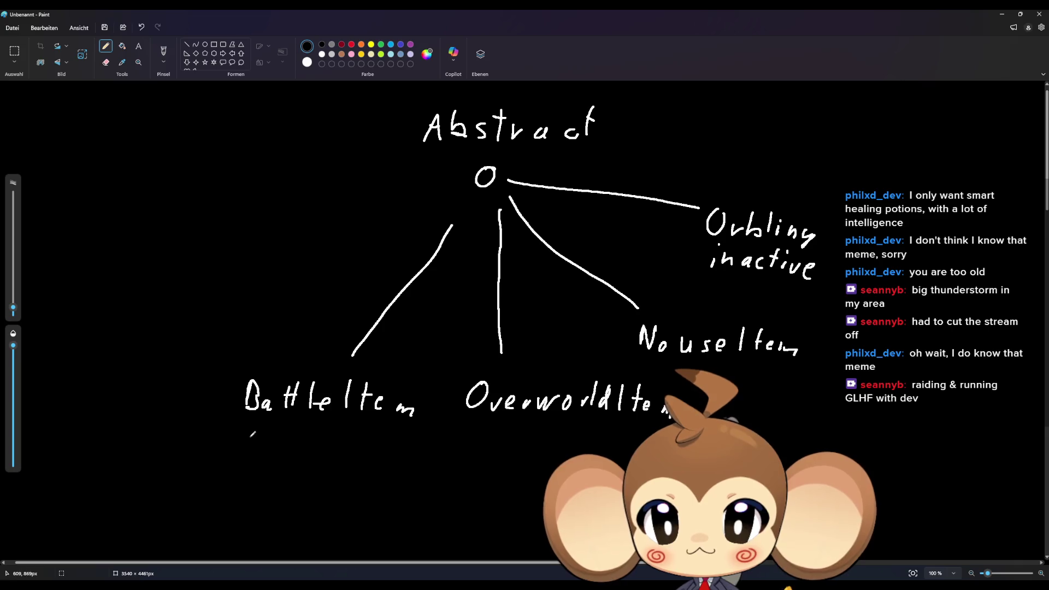
# Step: Write a dashed 'Abilitystats' note under BattleItem
pyautogui.moveTo(236, 440)
pyautogui.mouseDown()
pyautogui.moveTo(249, 424)
pyautogui.moveTo(251, 445)
pyautogui.mouseUp()
pyautogui.moveTo(239, 439)
pyautogui.mouseDown()
pyautogui.moveTo(275, 452)
pyautogui.moveTo(276, 435)
pyautogui.mouseUp()
pyautogui.moveTo(285, 431); pyautogui.dragTo(290, 450)
pyautogui.moveTo(293, 433); pyautogui.dragTo(297, 449)
pyautogui.moveTo(294, 438)
pyautogui.mouseDown()
pyautogui.moveTo(319, 436)
pyautogui.moveTo(312, 455)
pyautogui.moveTo(354, 443)
pyautogui.moveTo(358, 453)
pyautogui.moveTo(366, 435)
pyautogui.moveTo(370, 451)
pyautogui.mouseUp()
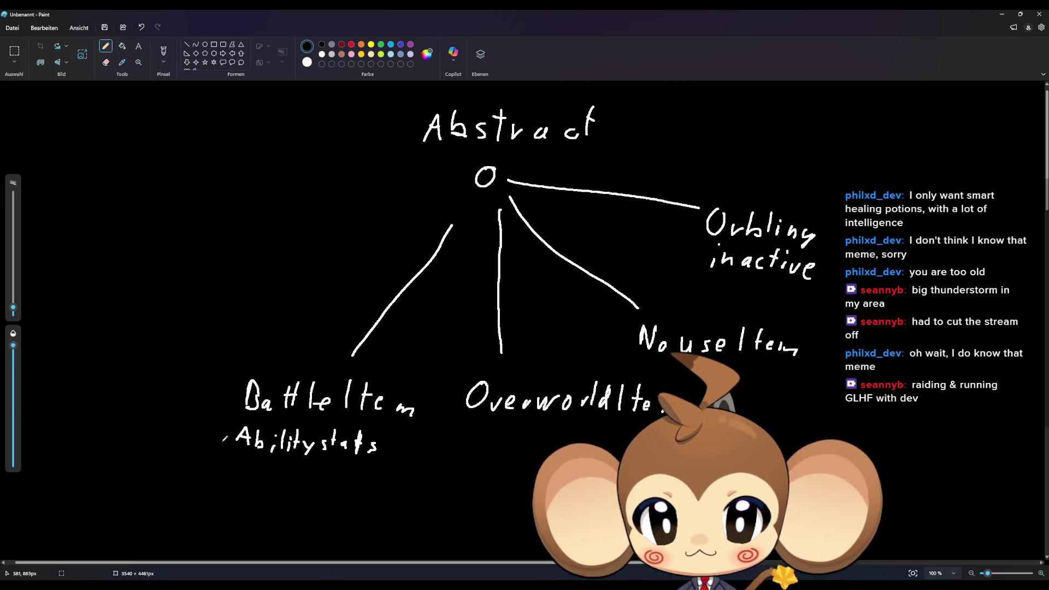
pyautogui.moveTo(227, 437); pyautogui.dragTo(204, 438)
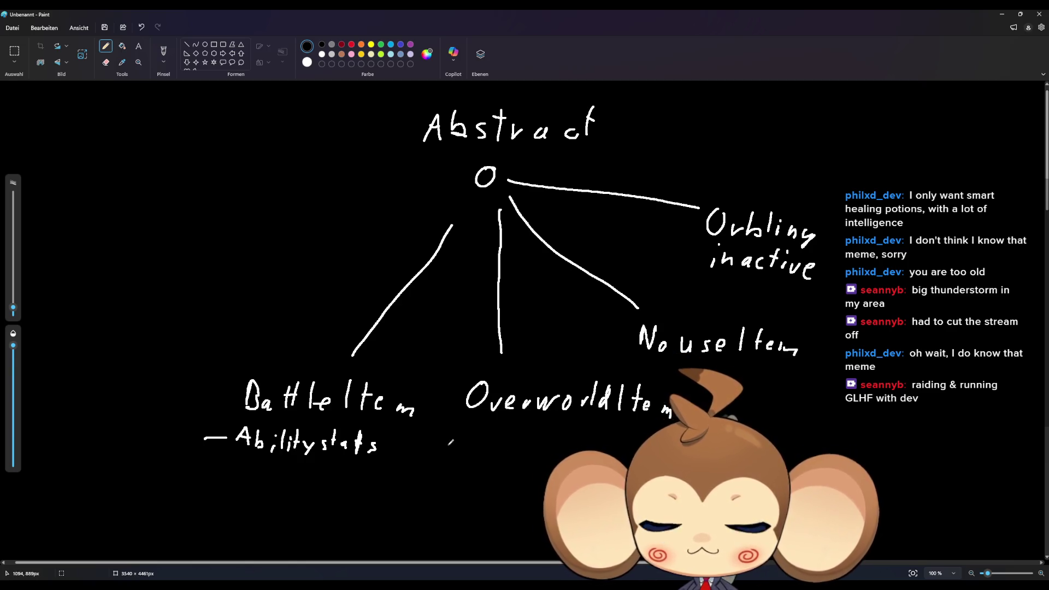
# Step: Add 'what type' and 'value' notes under OverworldItem
pyautogui.moveTo(444, 446); pyautogui.dragTo(466, 444)
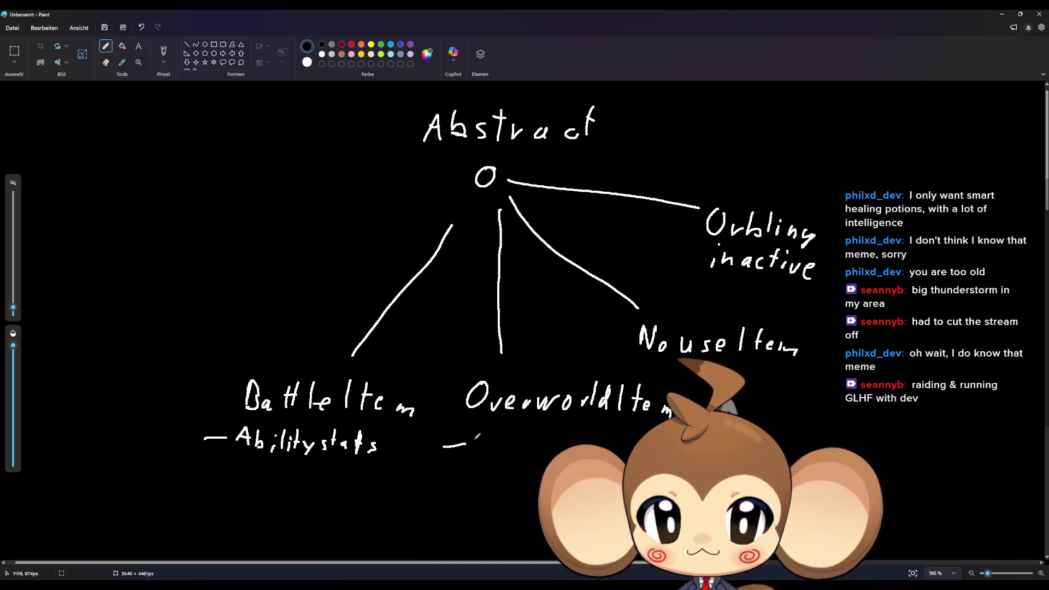
pyautogui.moveTo(473, 439)
pyautogui.mouseDown()
pyautogui.moveTo(475, 450)
pyautogui.moveTo(494, 439)
pyautogui.mouseUp()
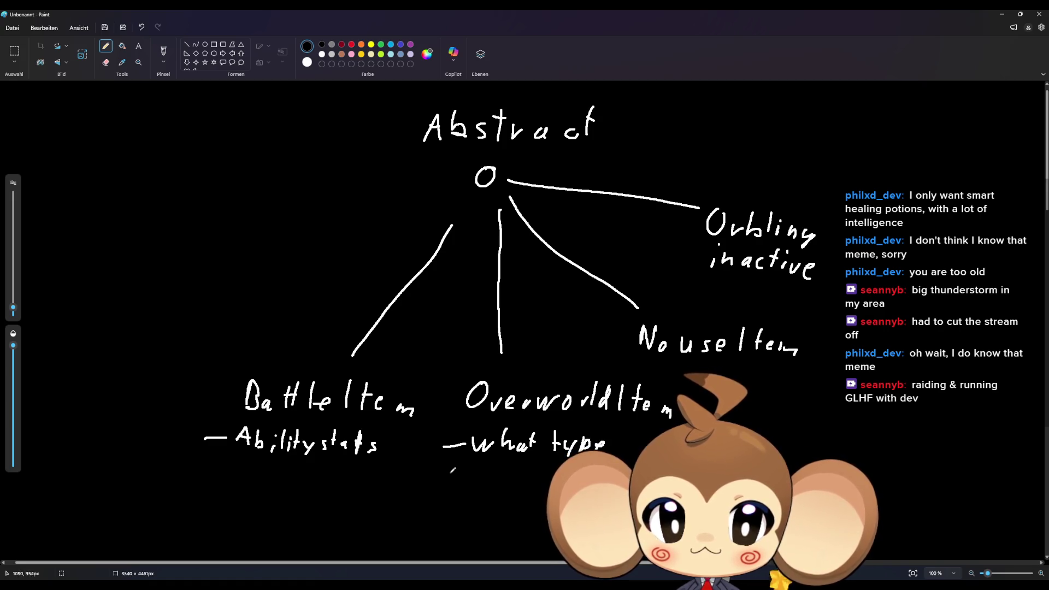
pyautogui.moveTo(445, 473); pyautogui.dragTo(458, 473)
pyautogui.moveTo(464, 467)
pyautogui.mouseDown()
pyautogui.moveTo(471, 478)
pyautogui.moveTo(478, 468)
pyautogui.mouseUp()
pyautogui.moveTo(494, 468); pyautogui.dragTo(496, 476)
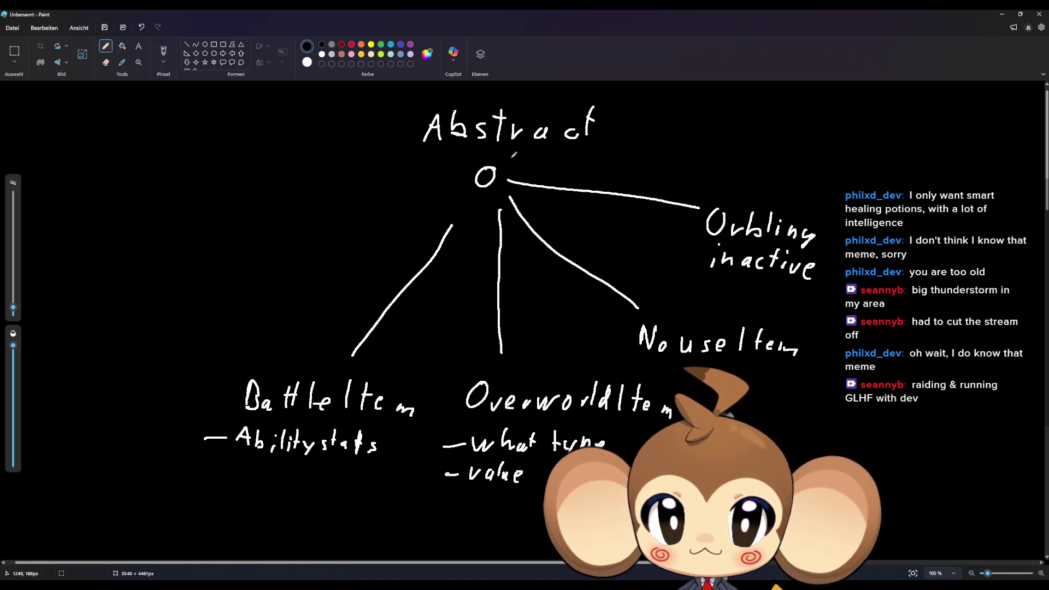
# Step: Write 'Money' beside the O node, undoing misplaced strokes
pyautogui.moveTo(510, 158)
pyautogui.mouseDown()
pyautogui.moveTo(548, 146)
pyautogui.moveTo(556, 160)
pyautogui.mouseUp()
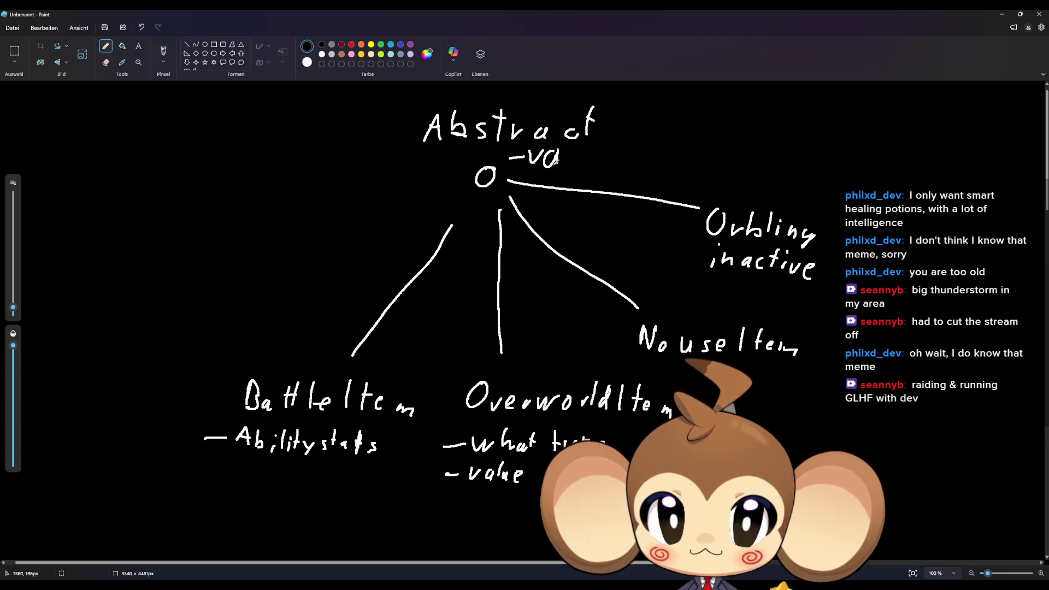
pyautogui.hotkey('ctrl', 'z')
pyautogui.hotkey('ctrl', 'z')
pyautogui.hotkey('ctrl', 'z')
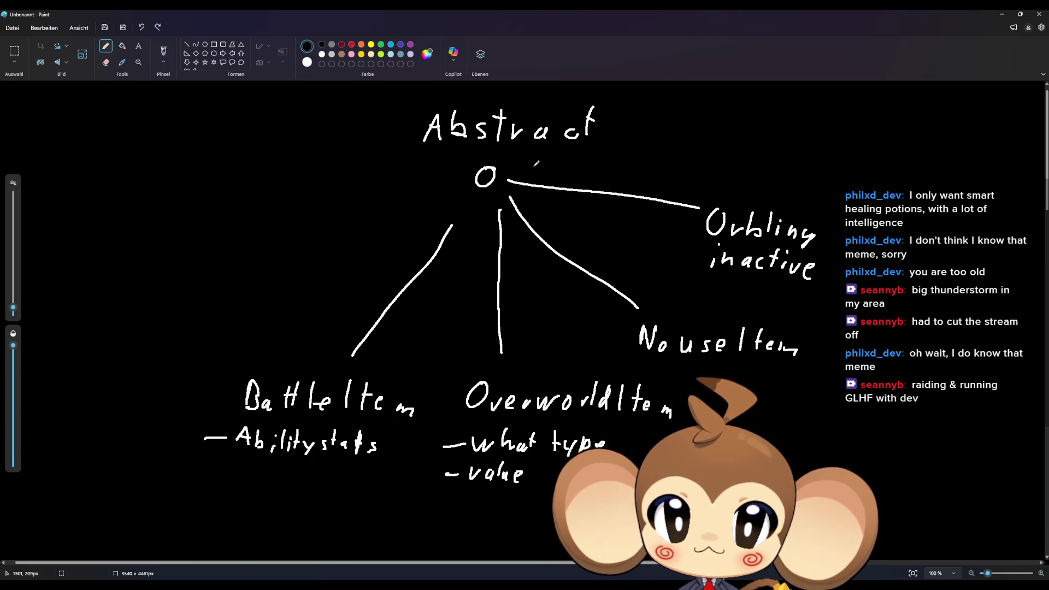
pyautogui.moveTo(507, 160); pyautogui.dragTo(523, 160)
pyautogui.moveTo(534, 167); pyautogui.dragTo(552, 157)
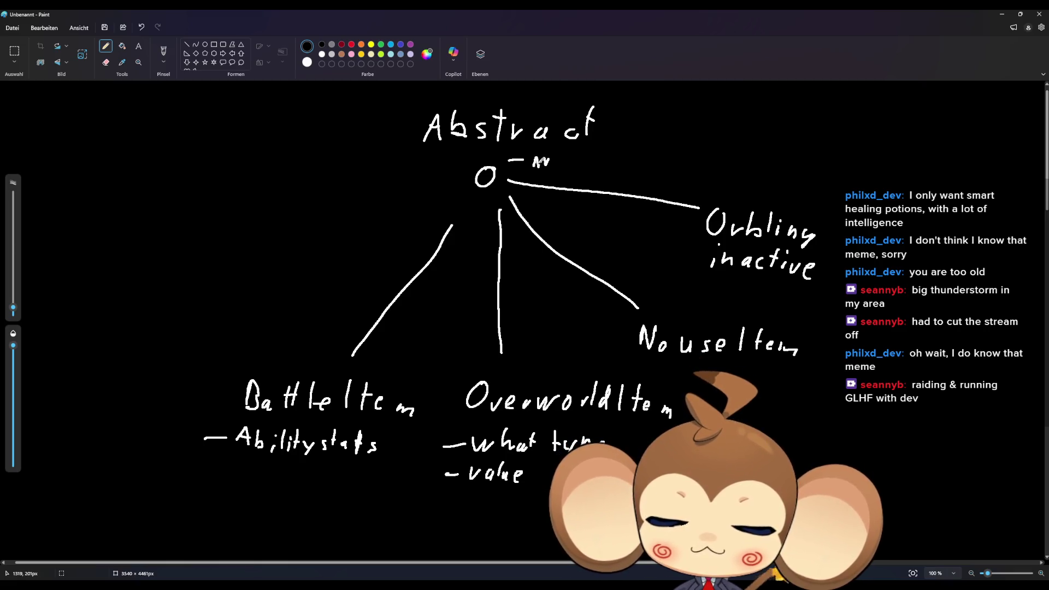
pyautogui.hotkey('ctrl', 'z')
pyautogui.moveTo(532, 153)
pyautogui.mouseDown()
pyautogui.moveTo(529, 165)
pyautogui.moveTo(593, 158)
pyautogui.moveTo(584, 173)
pyautogui.mouseUp()
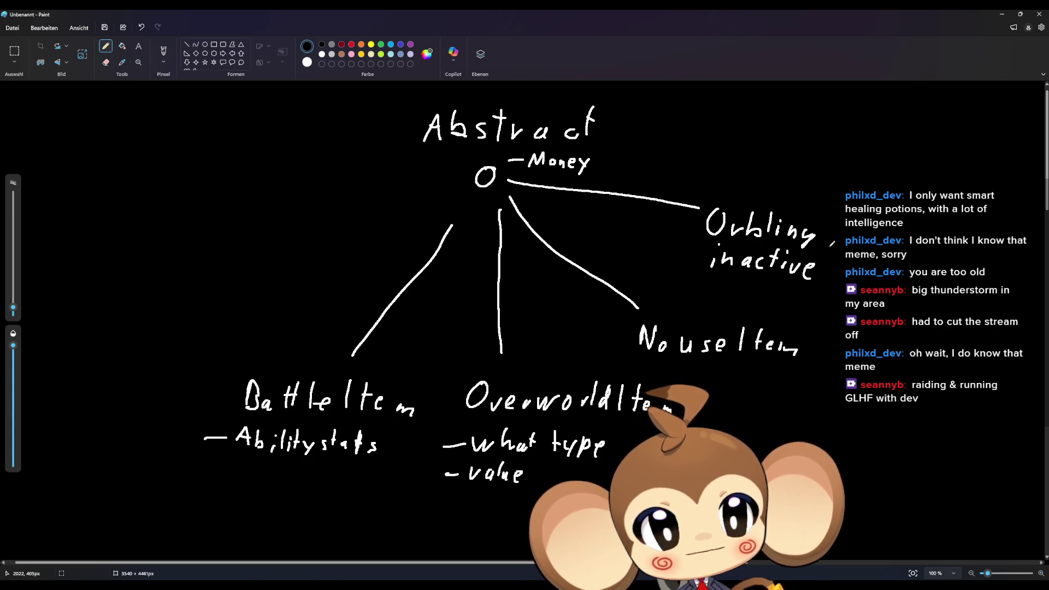
# Step: Write 'Stats' right of Orbling and begin 'perma' after it
pyautogui.moveTo(827, 246)
pyautogui.mouseDown()
pyautogui.moveTo(852, 240)
pyautogui.moveTo(850, 251)
pyautogui.mouseUp()
pyautogui.moveTo(878, 227)
pyautogui.mouseDown()
pyautogui.moveTo(874, 250)
pyautogui.moveTo(886, 234)
pyautogui.moveTo(897, 250)
pyautogui.mouseUp()
pyautogui.moveTo(895, 236)
pyautogui.mouseDown()
pyautogui.moveTo(910, 253)
pyautogui.moveTo(931, 245)
pyautogui.moveTo(928, 254)
pyautogui.mouseUp()
pyautogui.moveTo(931, 235)
pyautogui.mouseDown()
pyautogui.moveTo(948, 236)
pyautogui.moveTo(938, 244)
pyautogui.mouseUp()
pyautogui.moveTo(953, 245)
pyautogui.mouseDown()
pyautogui.moveTo(962, 233)
pyautogui.moveTo(997, 251)
pyautogui.moveTo(1014, 243)
pyautogui.moveTo(1012, 254)
pyautogui.mouseUp()
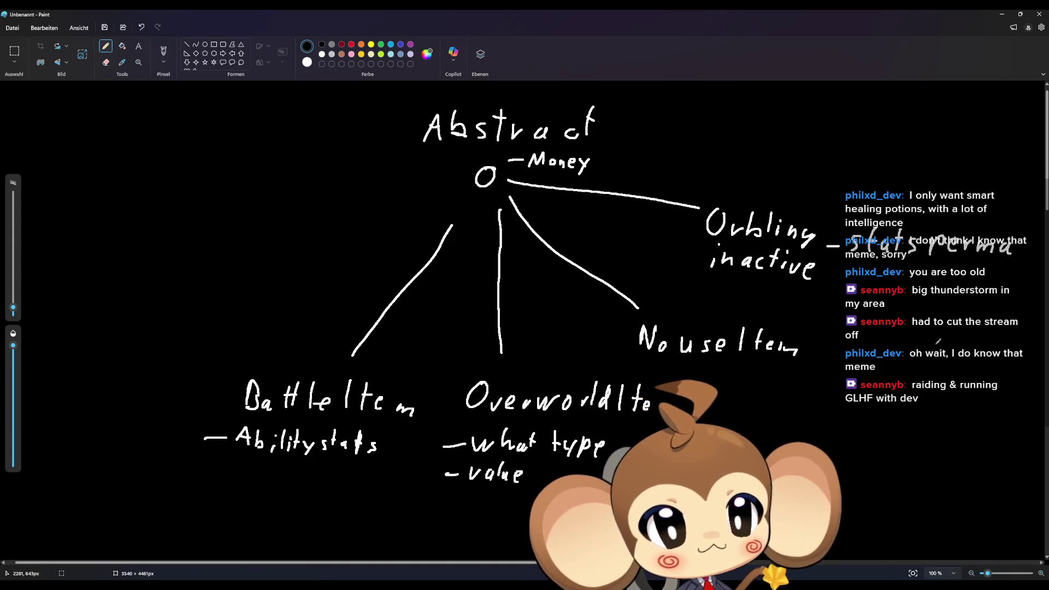
# Step: Erase the stray 'perma' word, refill the patch black, and start rewriting 'perma' above Stats
pyautogui.press('s')
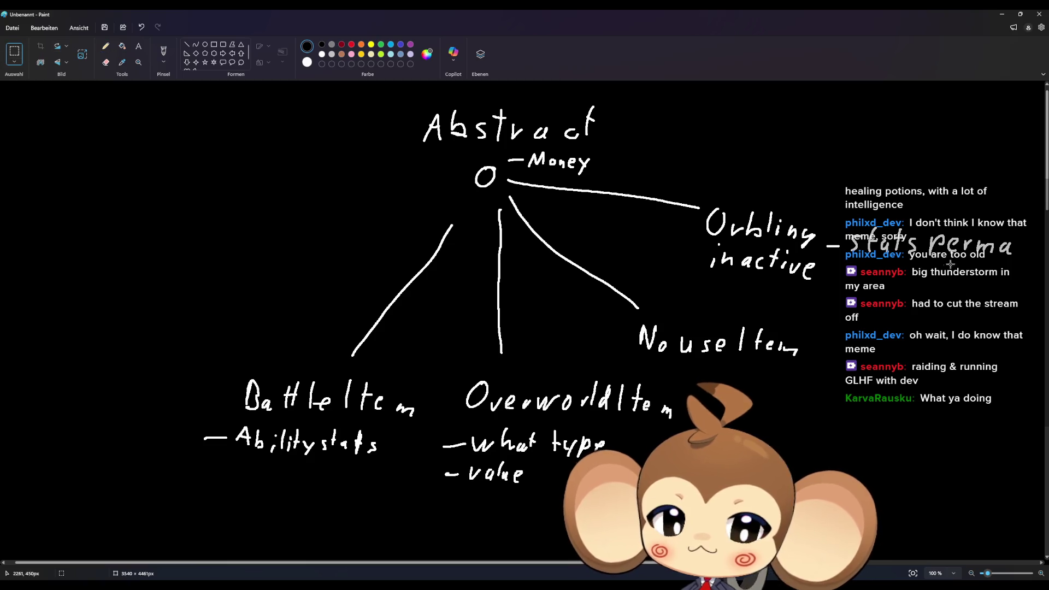
pyautogui.moveTo(927, 229); pyautogui.dragTo(1027, 276)
pyautogui.press('Delete')
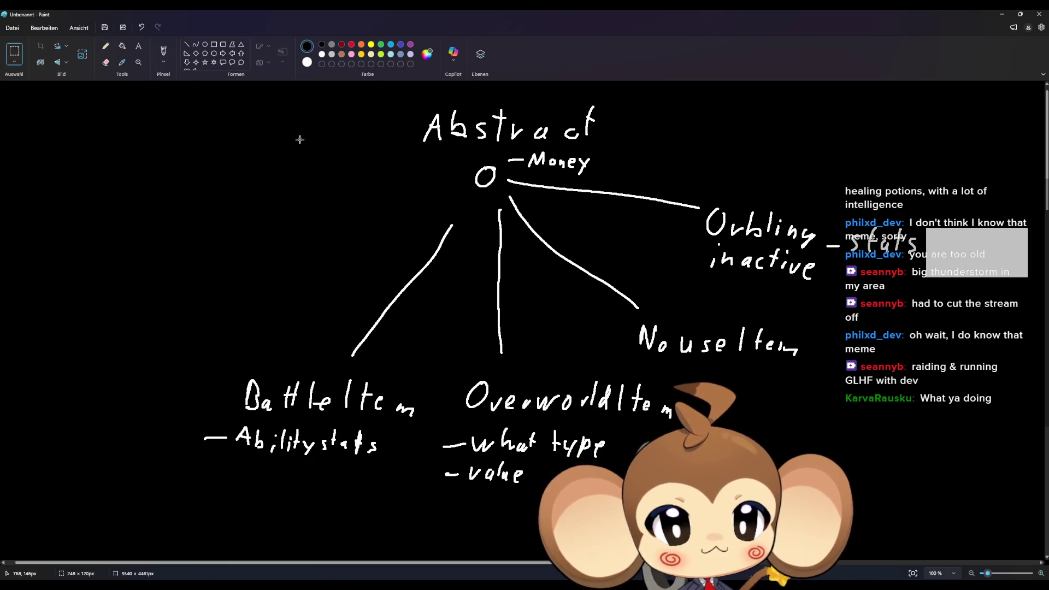
pyautogui.click(122, 46)
pyautogui.click(972, 252)
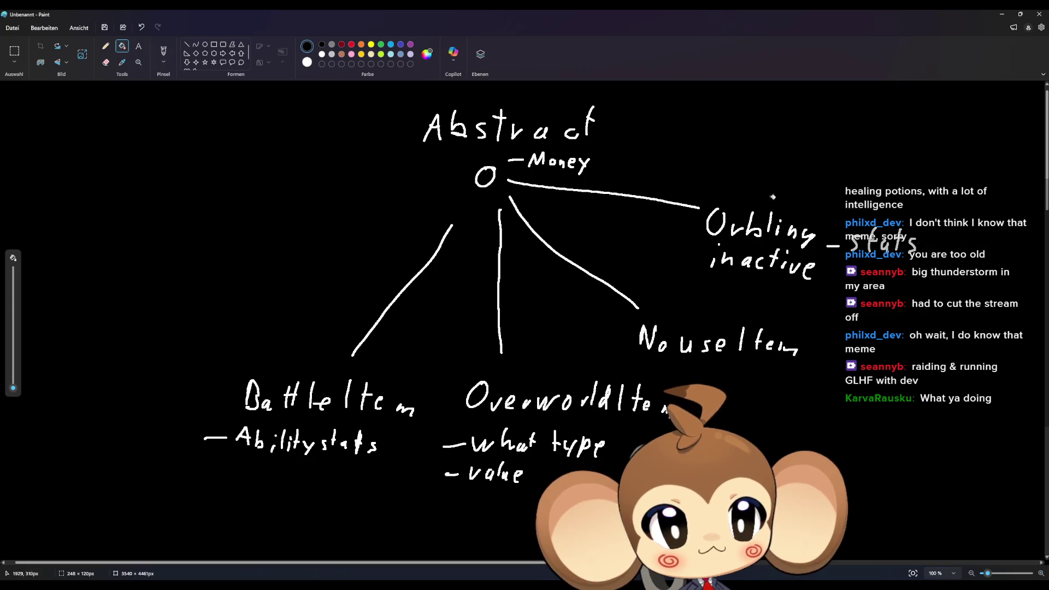
pyautogui.click(105, 46)
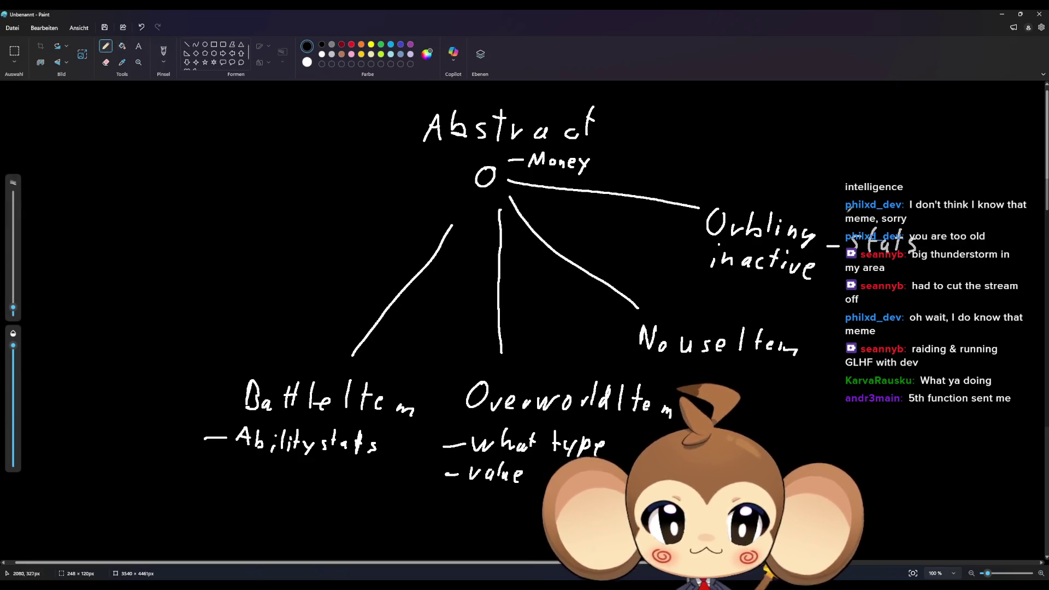
pyautogui.moveTo(846, 215)
pyautogui.mouseDown()
pyautogui.moveTo(852, 203)
pyautogui.moveTo(861, 214)
pyautogui.moveTo(912, 210)
pyautogui.moveTo(920, 222)
pyautogui.mouseUp()
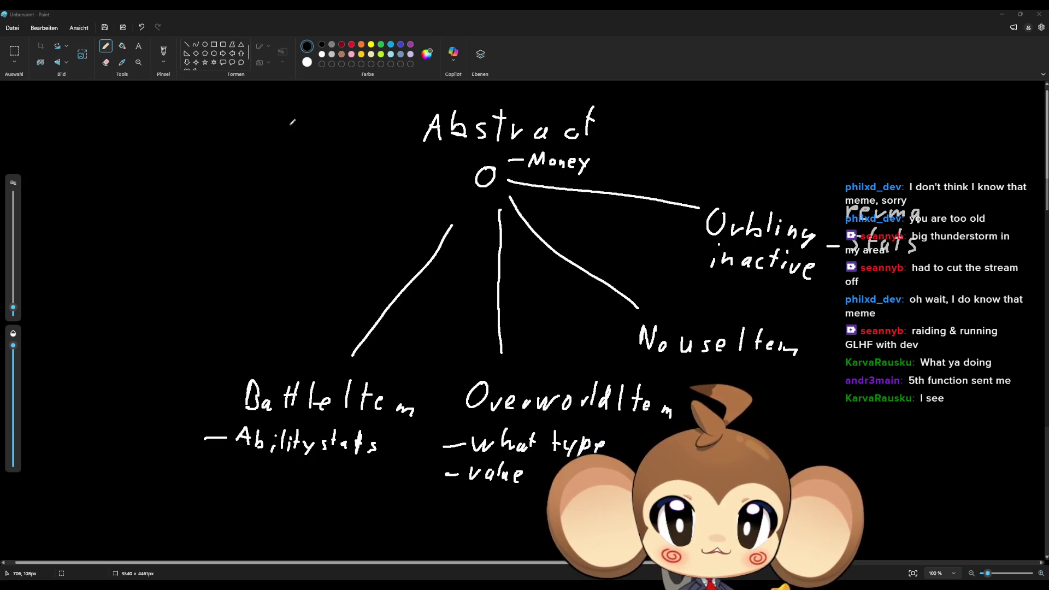
# Step: Sketch an arrow shaft and head left of 'Abstract', pointing at it
pyautogui.moveTo(293, 126)
pyautogui.mouseDown()
pyautogui.moveTo(328, 135)
pyautogui.moveTo(377, 127)
pyautogui.mouseUp()
pyautogui.click(324, 111)
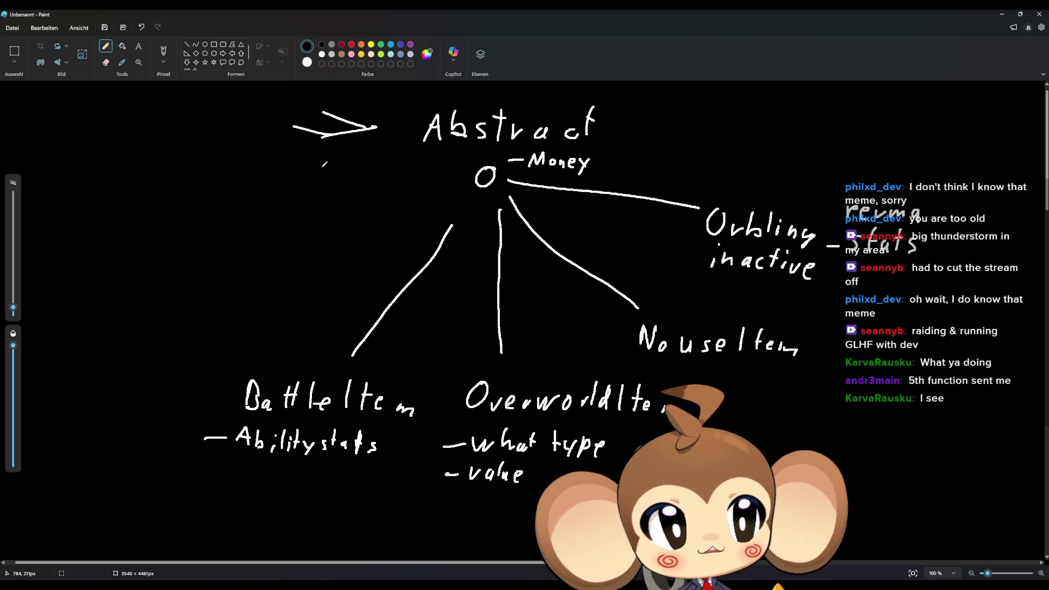
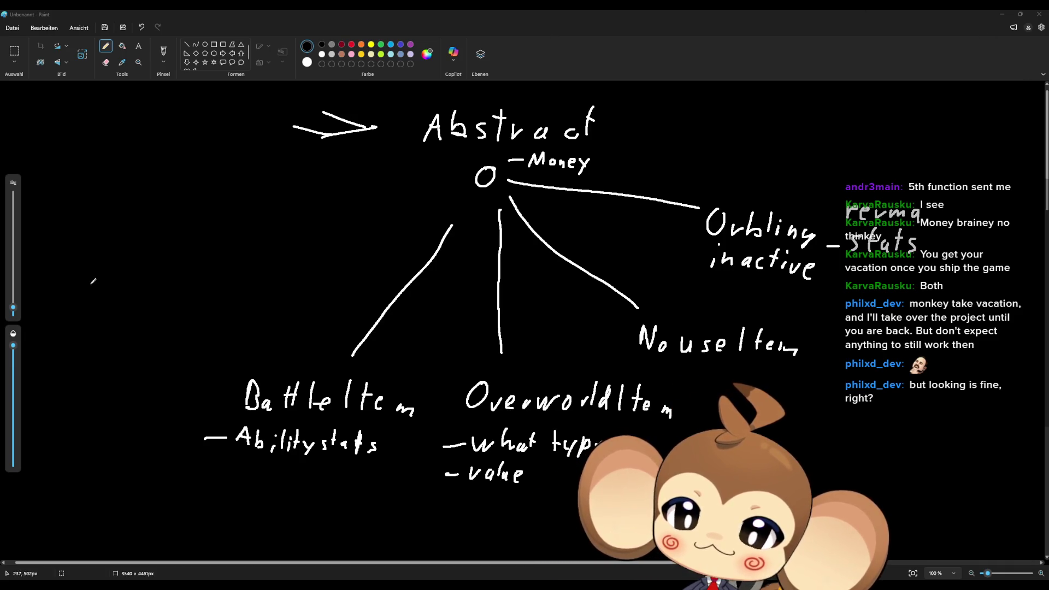
# Step: Handwrite 'struct' above 'Abst' with a dividing line between them, left of the item diagram
pyautogui.moveTo(76, 145)
pyautogui.mouseDown()
pyautogui.moveTo(68, 161)
pyautogui.moveTo(89, 160)
pyautogui.mouseUp()
pyautogui.moveTo(85, 149)
pyautogui.mouseDown()
pyautogui.moveTo(121, 144)
pyautogui.moveTo(126, 157)
pyautogui.moveTo(143, 157)
pyautogui.mouseUp()
pyautogui.moveTo(140, 147); pyautogui.dragTo(149, 145)
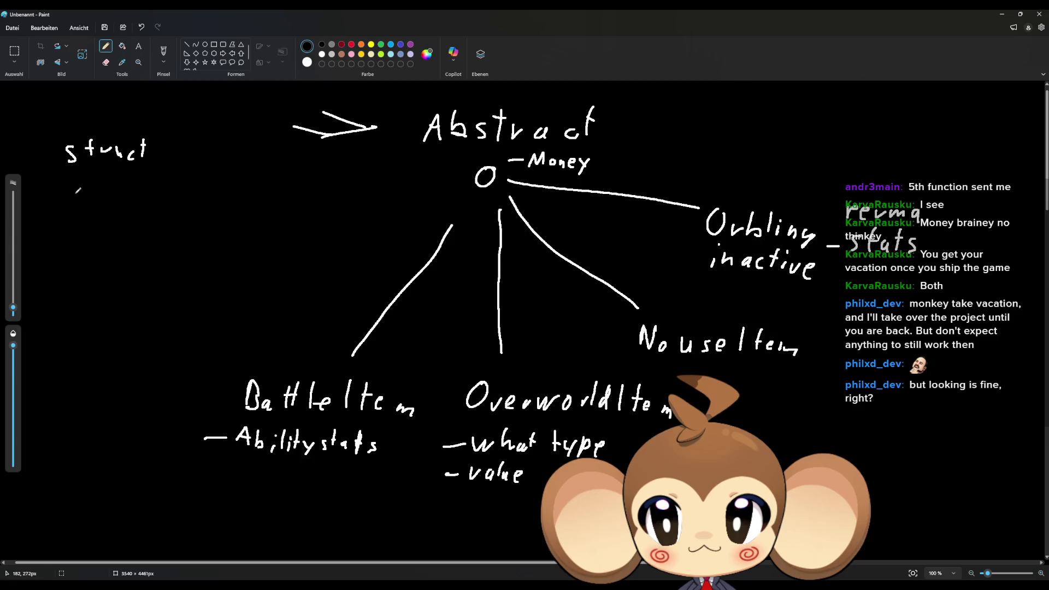
pyautogui.moveTo(89, 195)
pyautogui.mouseDown()
pyautogui.moveTo(98, 180)
pyautogui.moveTo(104, 196)
pyautogui.mouseUp()
pyautogui.moveTo(93, 189)
pyautogui.mouseDown()
pyautogui.moveTo(146, 189)
pyautogui.moveTo(147, 199)
pyautogui.mouseUp()
pyautogui.moveTo(60, 175); pyautogui.dragTo(164, 162)
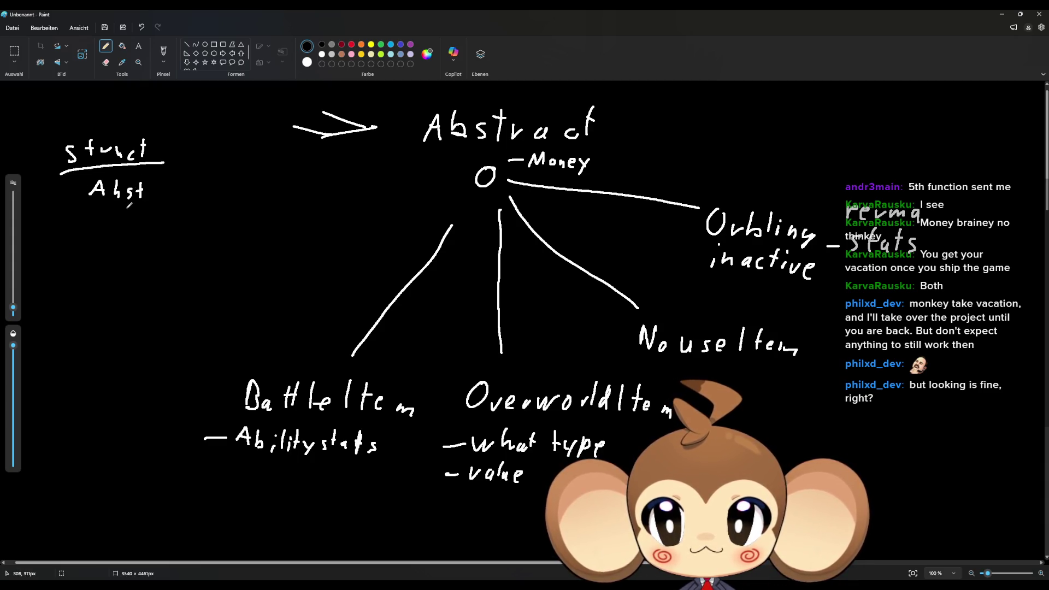
pyautogui.moveTo(128, 195)
pyautogui.mouseDown()
pyautogui.moveTo(127, 210)
pyautogui.moveTo(143, 205)
pyautogui.mouseUp()
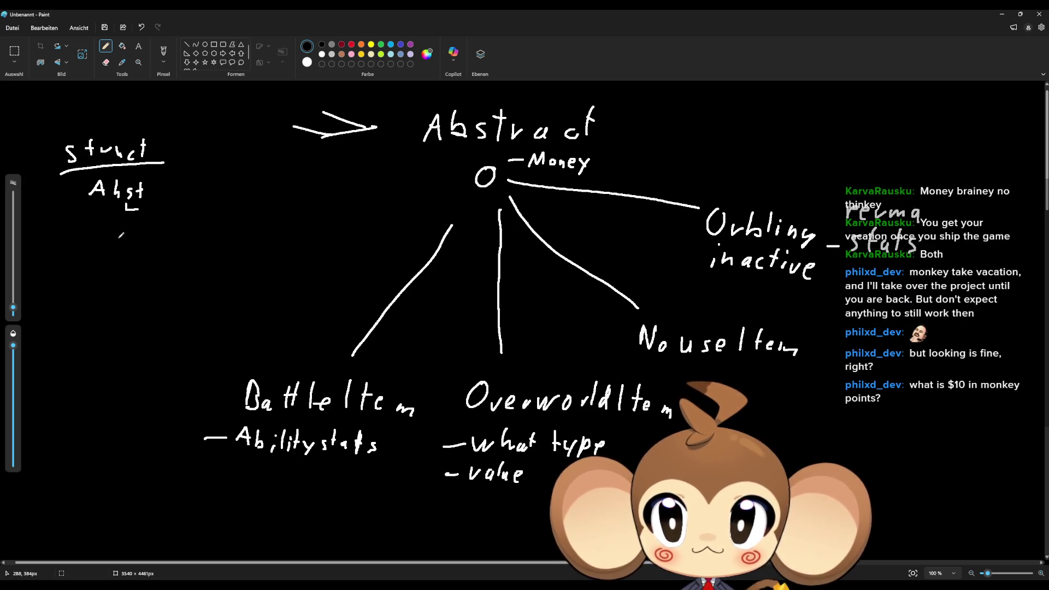
# Step: Write a 'Template?' note below the struct/Abst notes
pyautogui.moveTo(115, 238); pyautogui.dragTo(117, 255)
pyautogui.moveTo(103, 238); pyautogui.dragTo(125, 238)
pyautogui.moveTo(126, 250)
pyautogui.mouseDown()
pyautogui.moveTo(168, 259)
pyautogui.moveTo(193, 251)
pyautogui.moveTo(207, 261)
pyautogui.moveTo(221, 240)
pyautogui.moveTo(220, 257)
pyautogui.mouseUp()
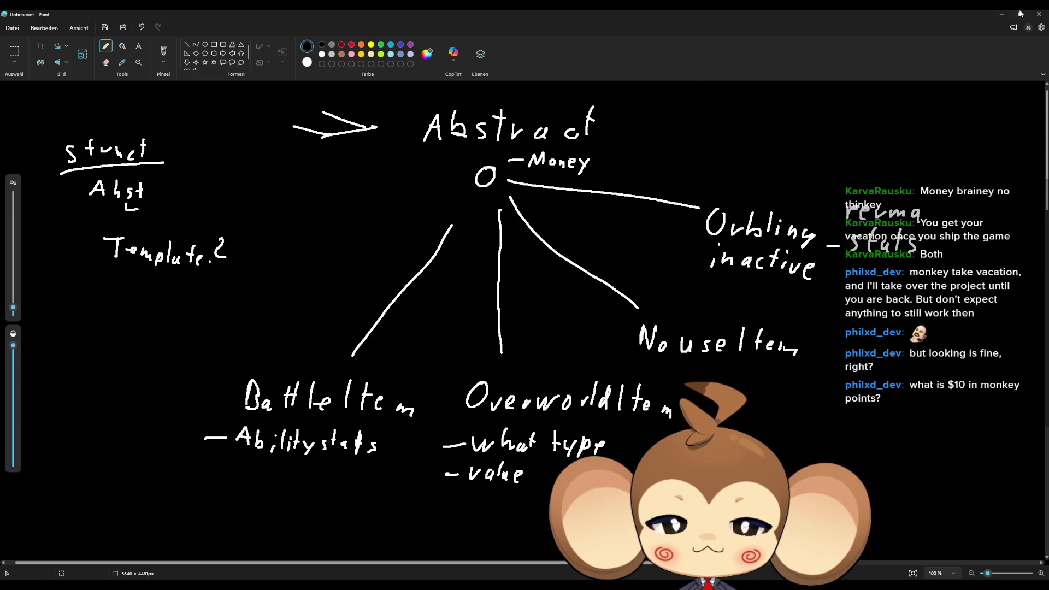
# Step: Back in Unreal Engine, add a new folder named ItemSystem to Content/Blueprints
pyautogui.click(1001, 13)
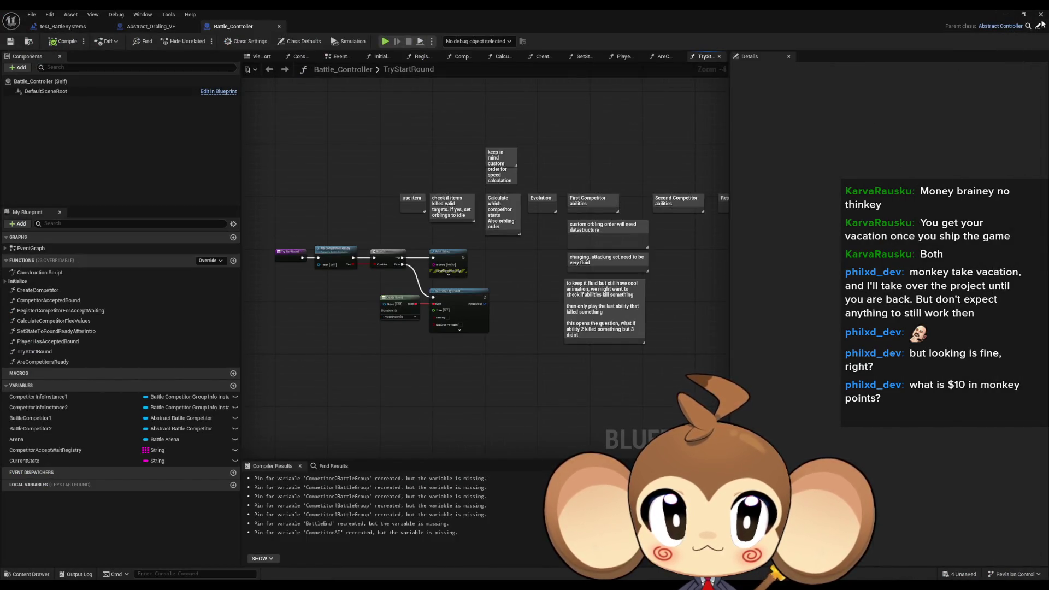
pyautogui.click(1006, 15)
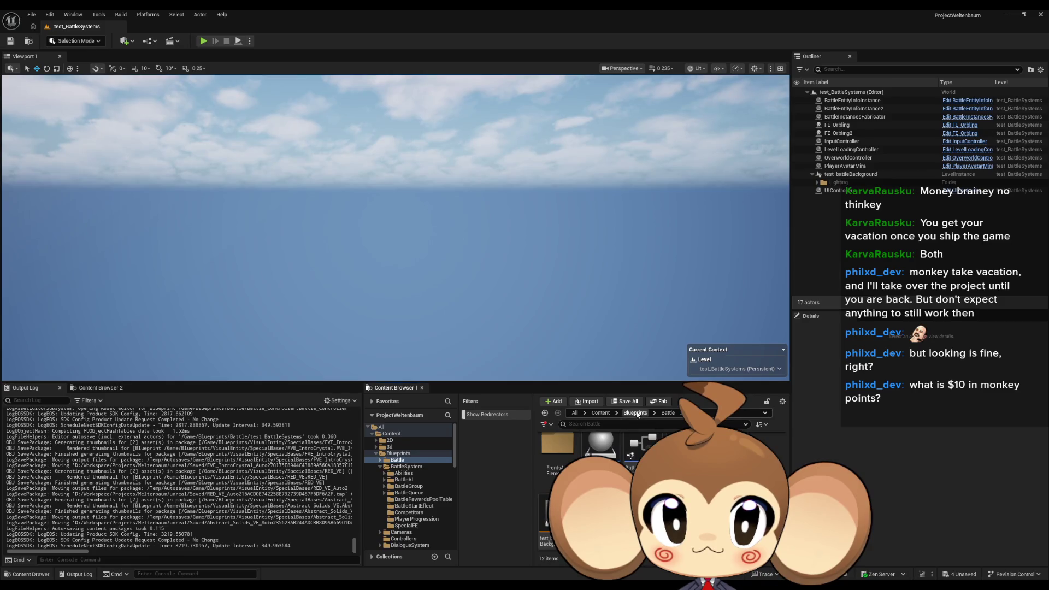
pyautogui.click(636, 413)
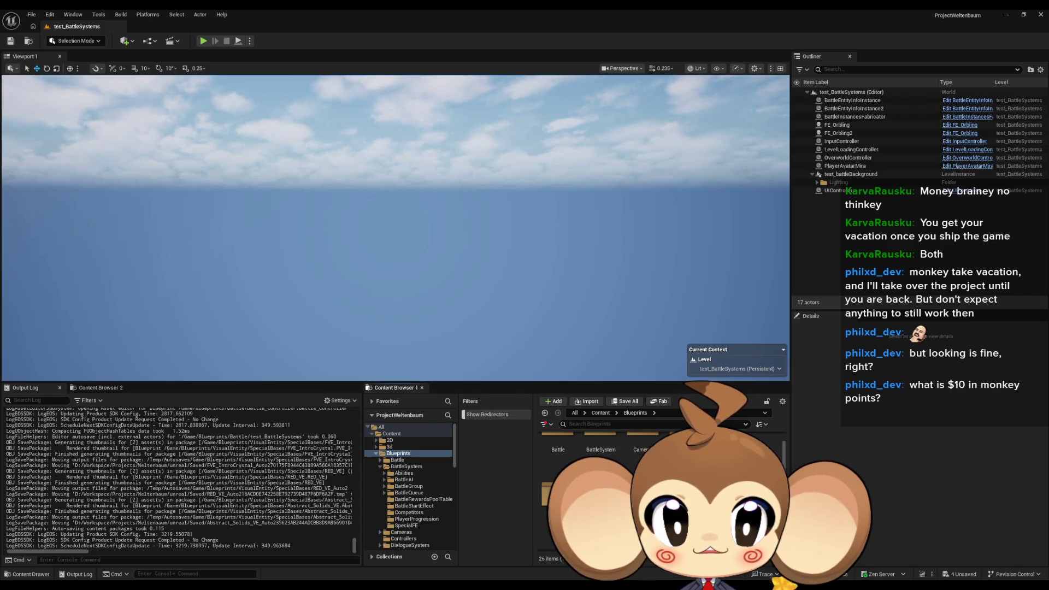
pyautogui.rightClick(757, 464)
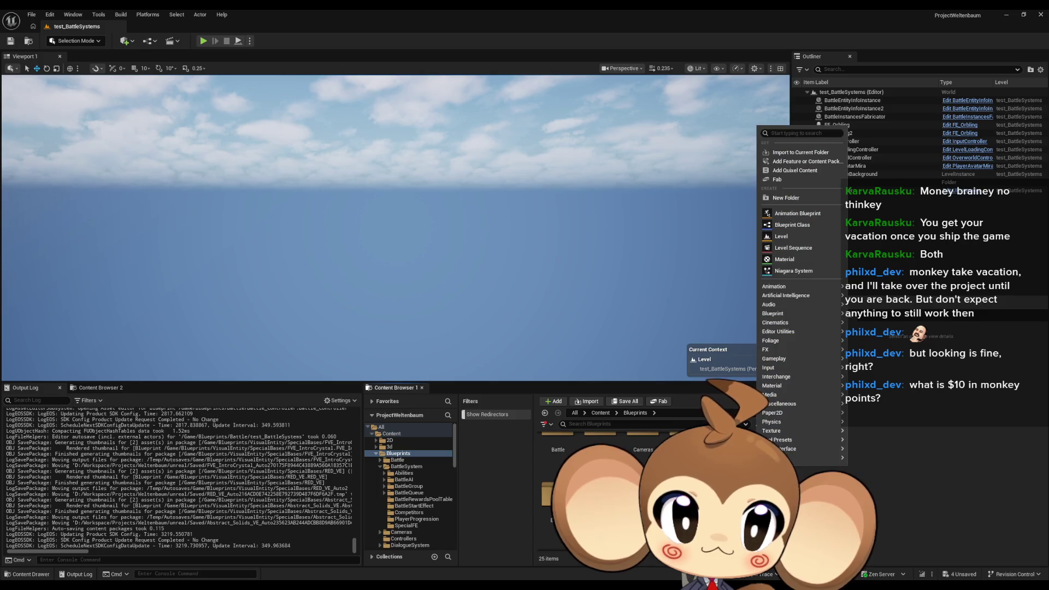
pyautogui.click(786, 198)
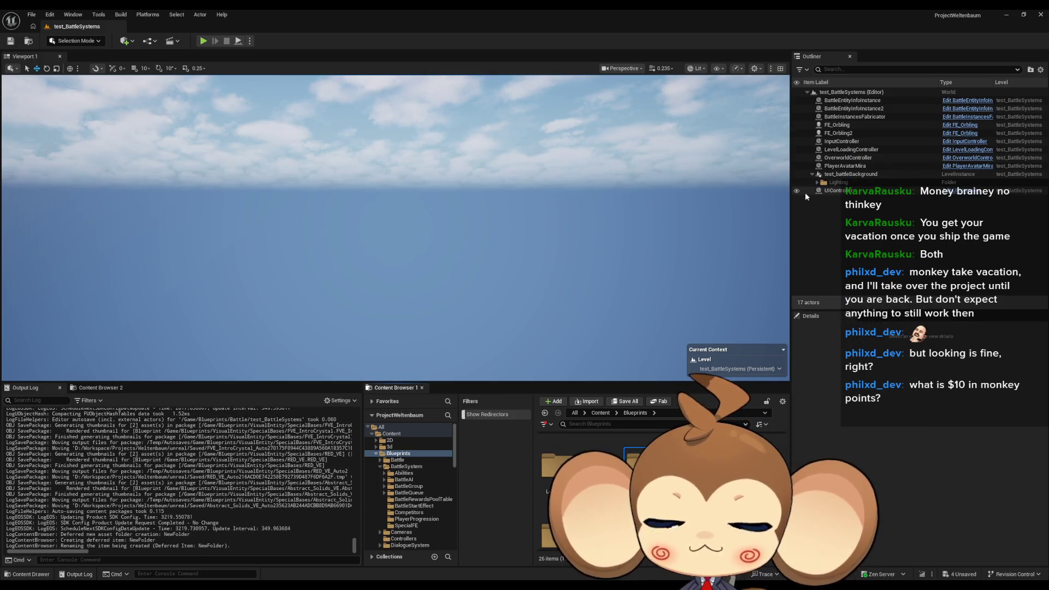
pyautogui.press('Return')
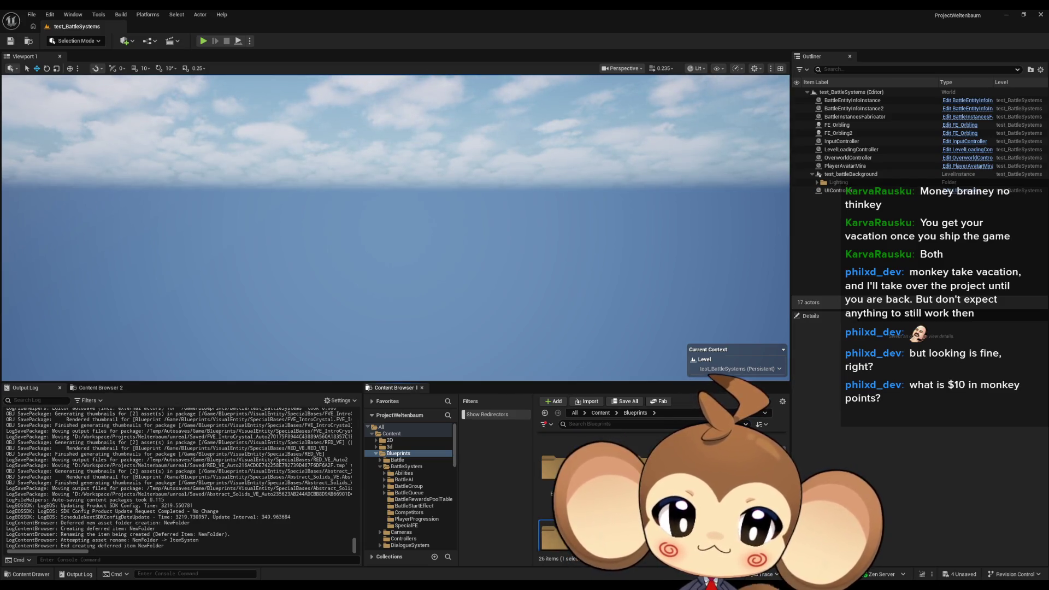
pyautogui.doubleClick(552, 519)
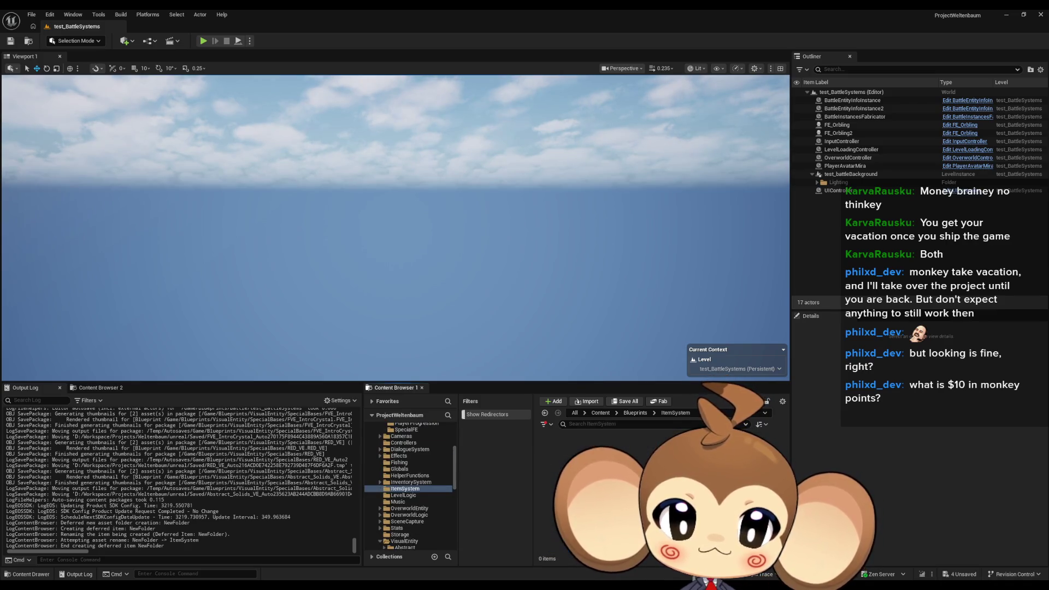
pyautogui.rightClick(582, 480)
pyautogui.moveTo(615, 314)
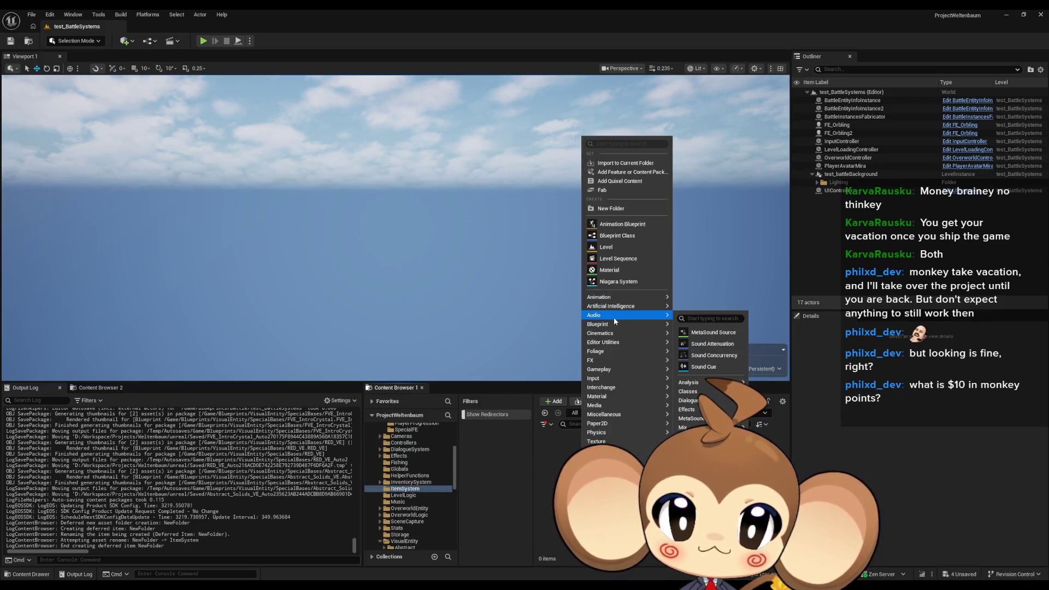
pyautogui.click(700, 386)
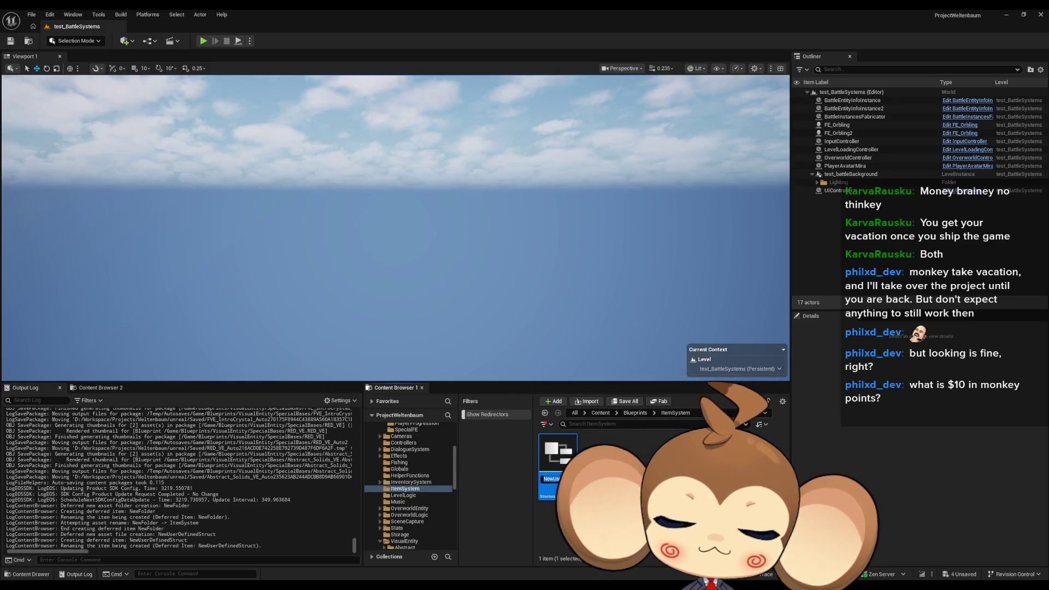
pyautogui.press('Return')
pyautogui.press('Delete')
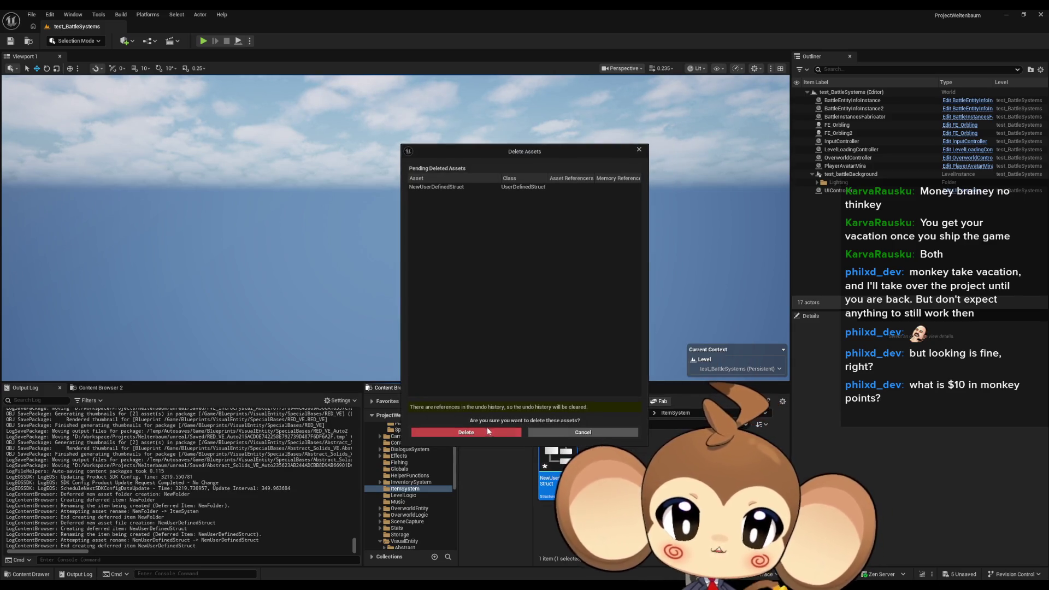
pyautogui.click(486, 432)
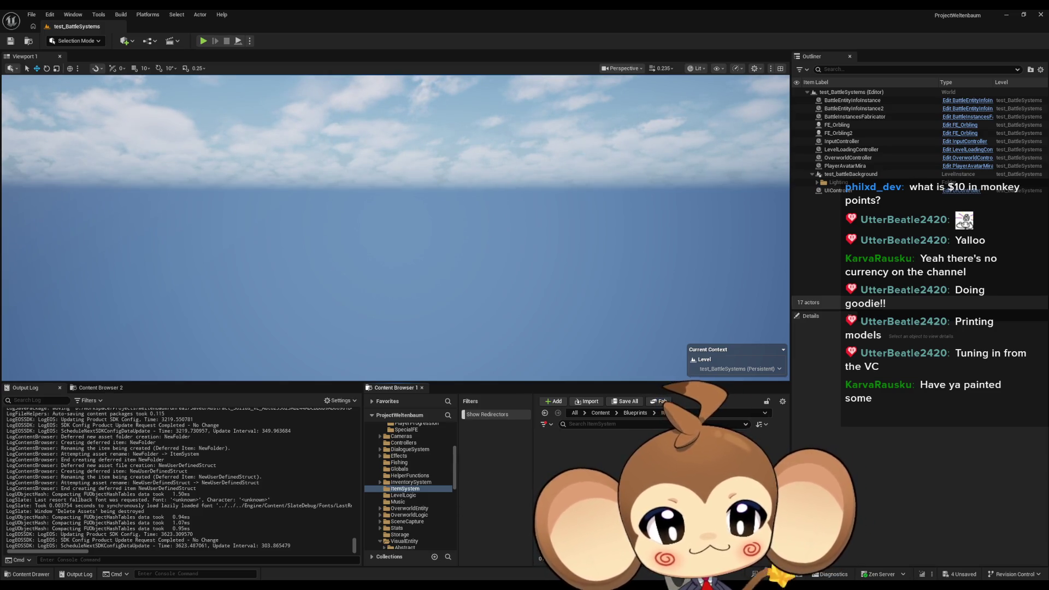
pyautogui.rightClick(584, 475)
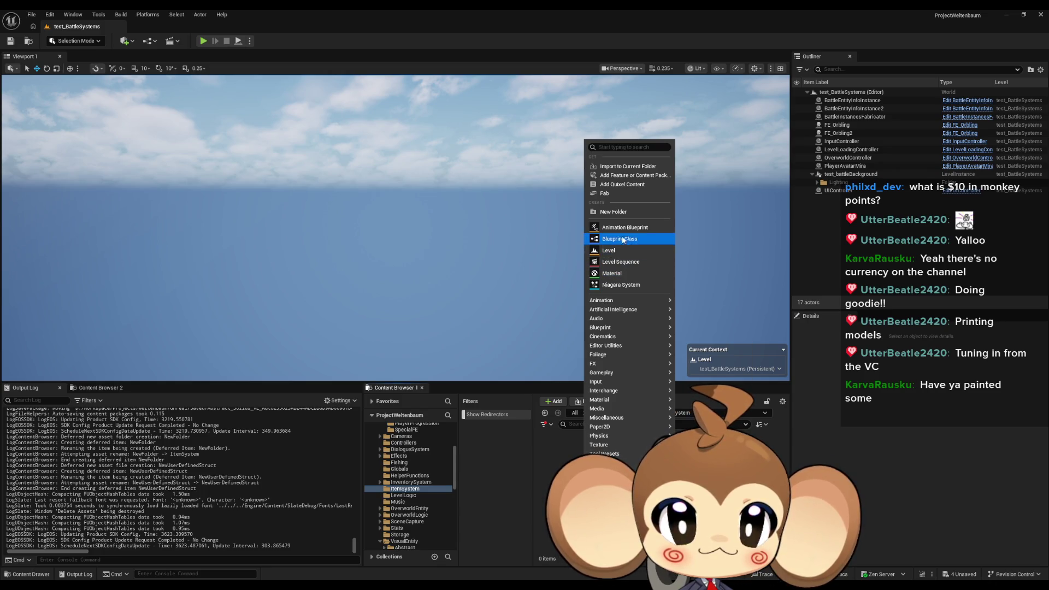
pyautogui.moveTo(620, 301)
pyautogui.moveTo(607, 327)
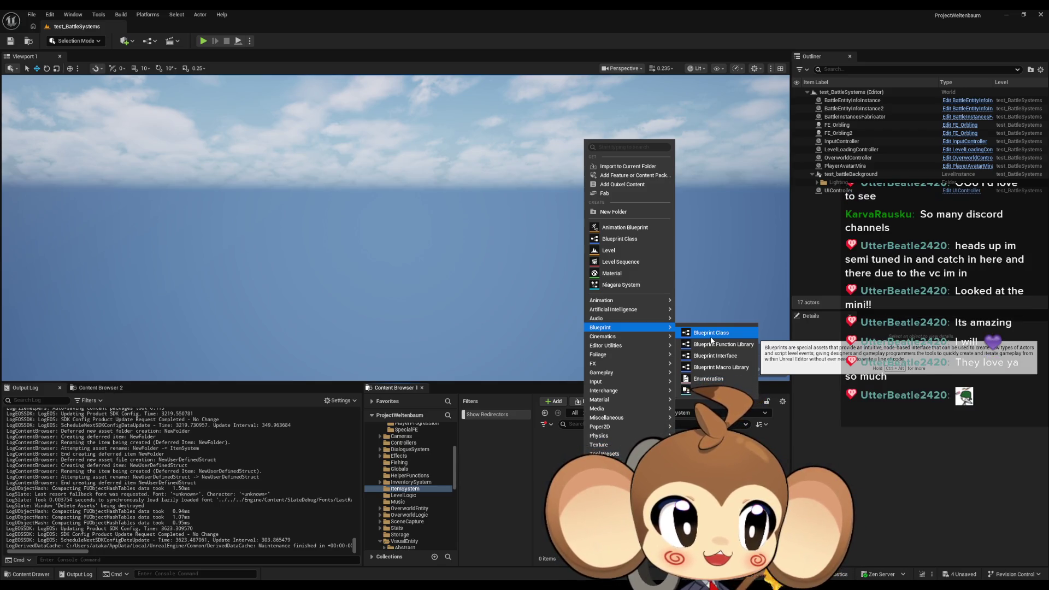
pyautogui.moveTo(645, 345)
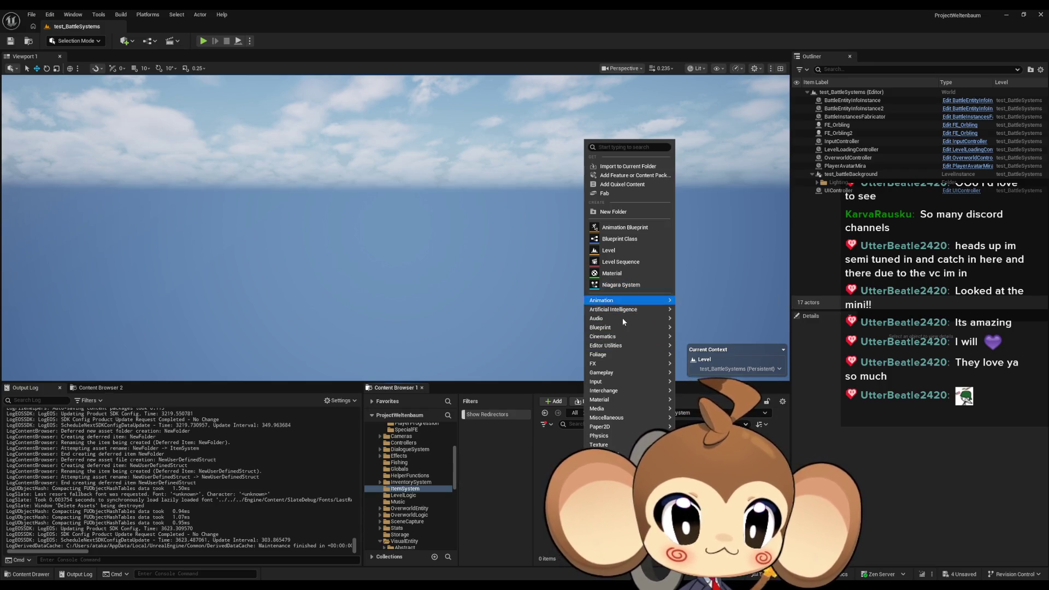
pyautogui.moveTo(638, 407)
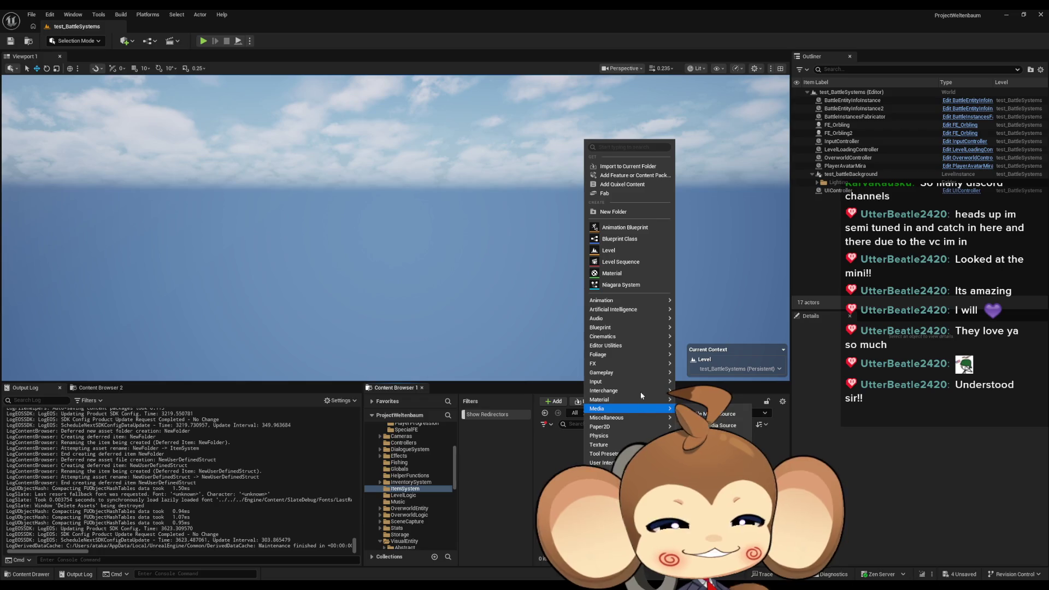
pyautogui.moveTo(620, 329)
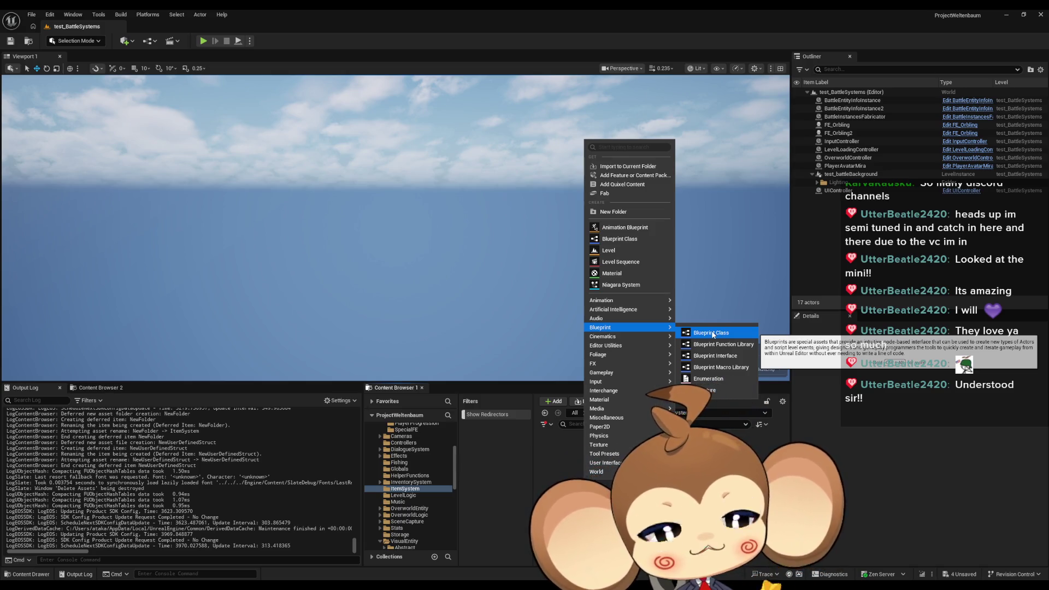
pyautogui.click(712, 334)
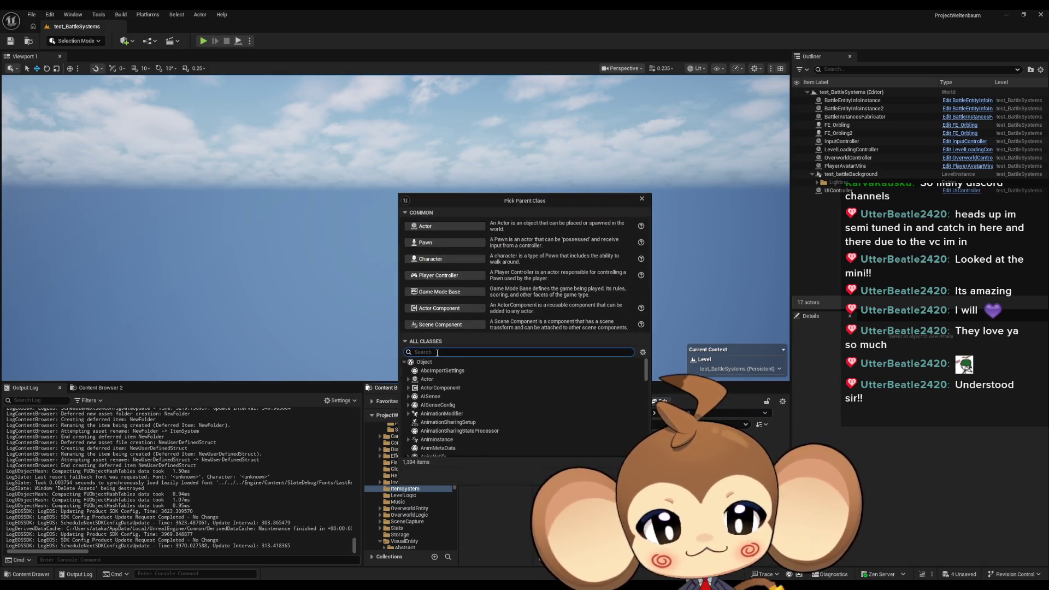
# Step: Search the parent classes for 'primar' and create the Blueprint from the chosen PrimaryDataAsset class
pyautogui.write('pri')
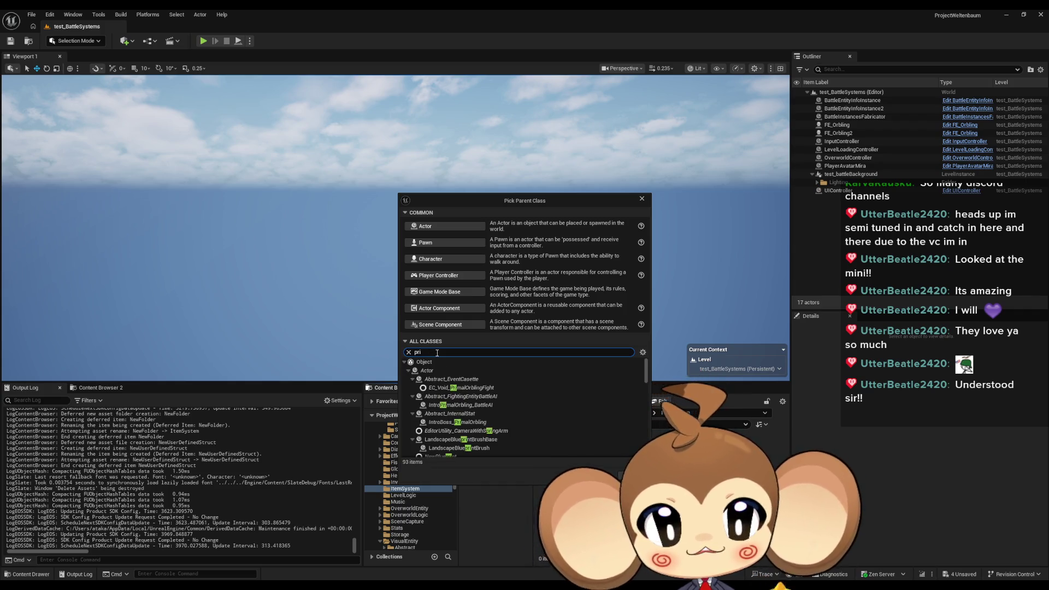
pyautogui.write('mar')
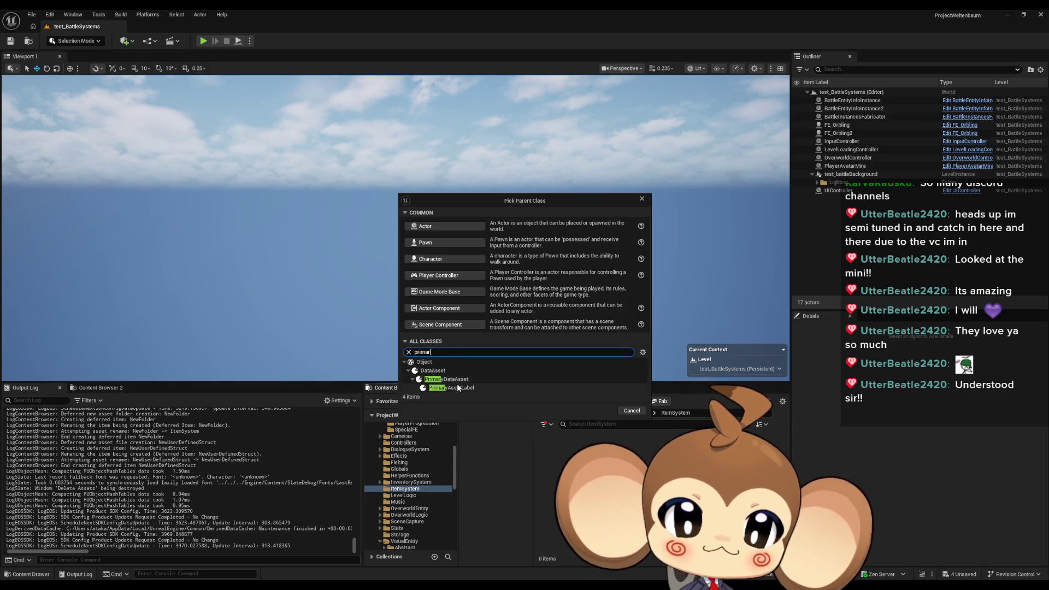
pyautogui.moveTo(469, 382)
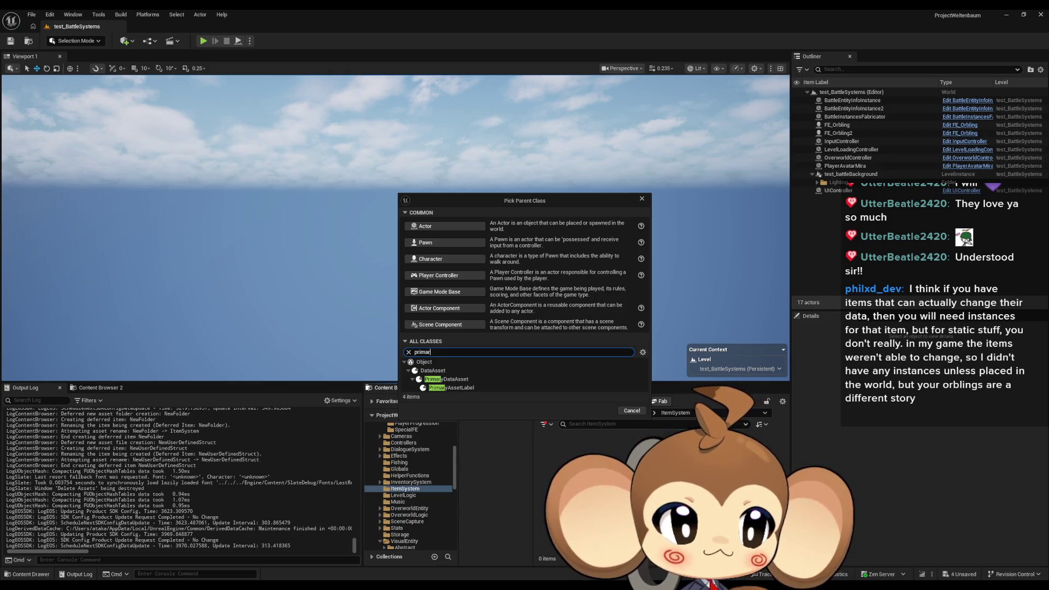
pyautogui.moveTo(513, 383)
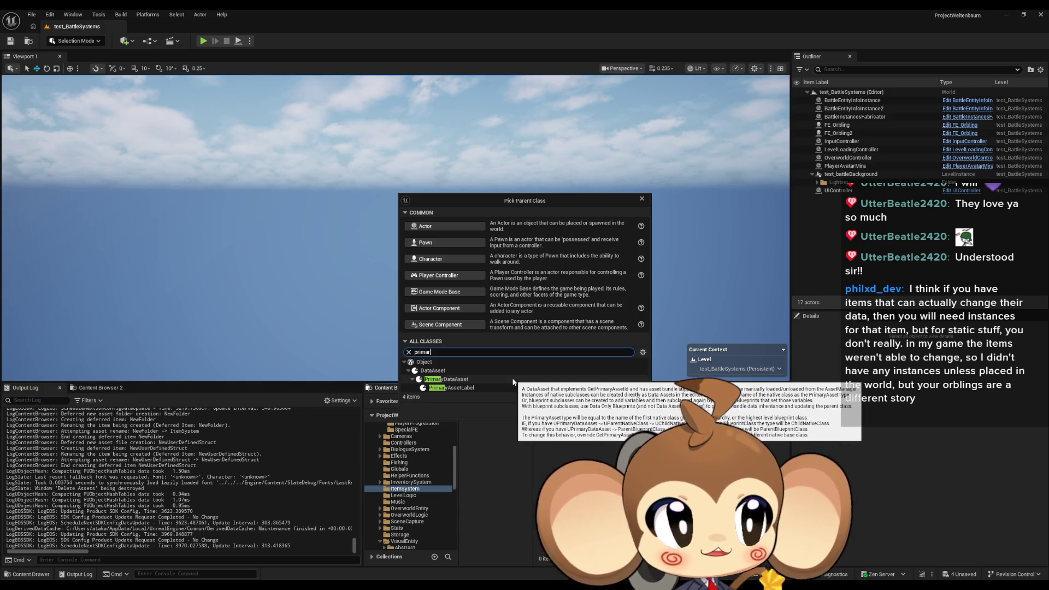
pyautogui.click(453, 229)
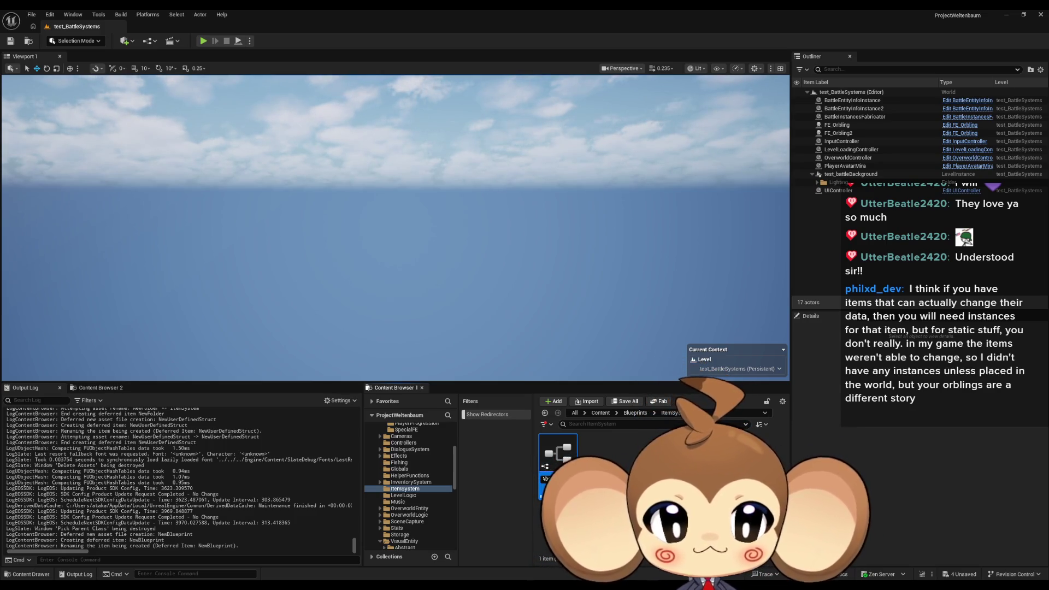
# Step: Commit the new Blueprint's name as Abstract_item in the ItemSystem folder
pyautogui.press('Return')
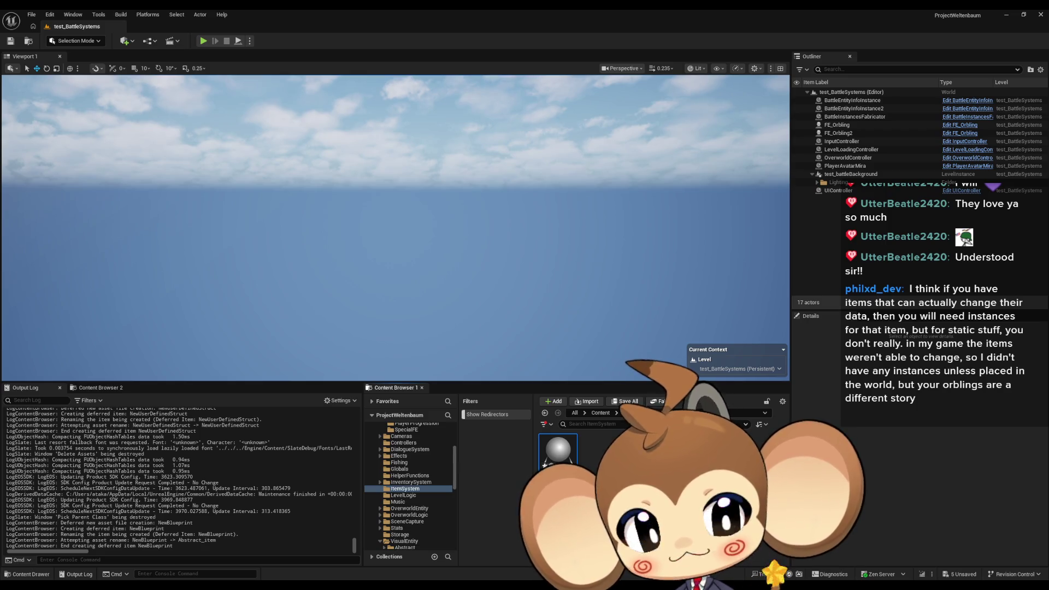
pyautogui.click(604, 465)
pyautogui.rightClick(626, 458)
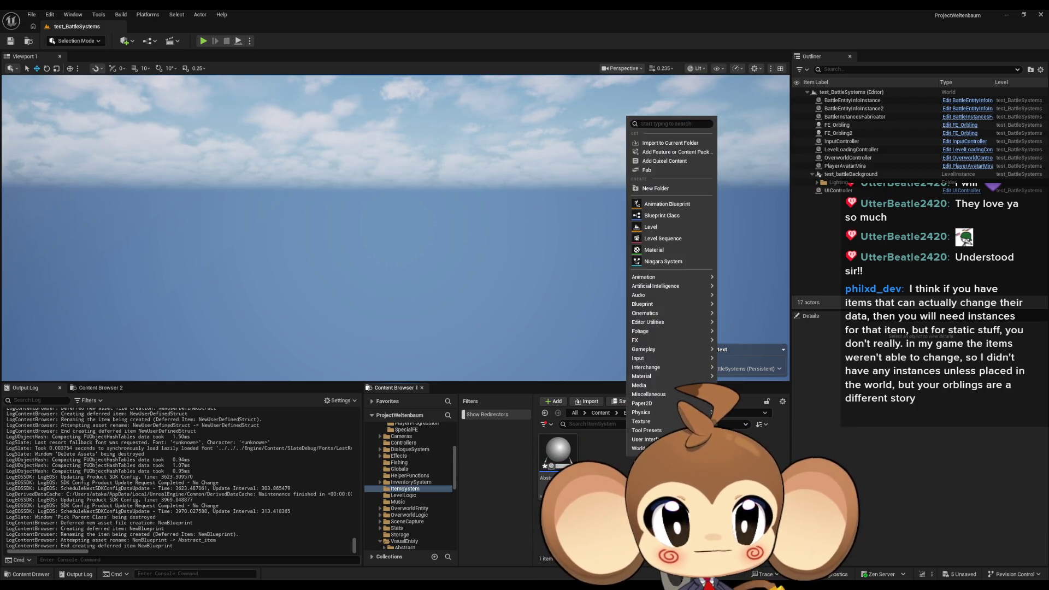
# Step: Create an 'instances' folder in ItemSystem and save Abstract_ItemInstance into it
pyautogui.click(653, 188)
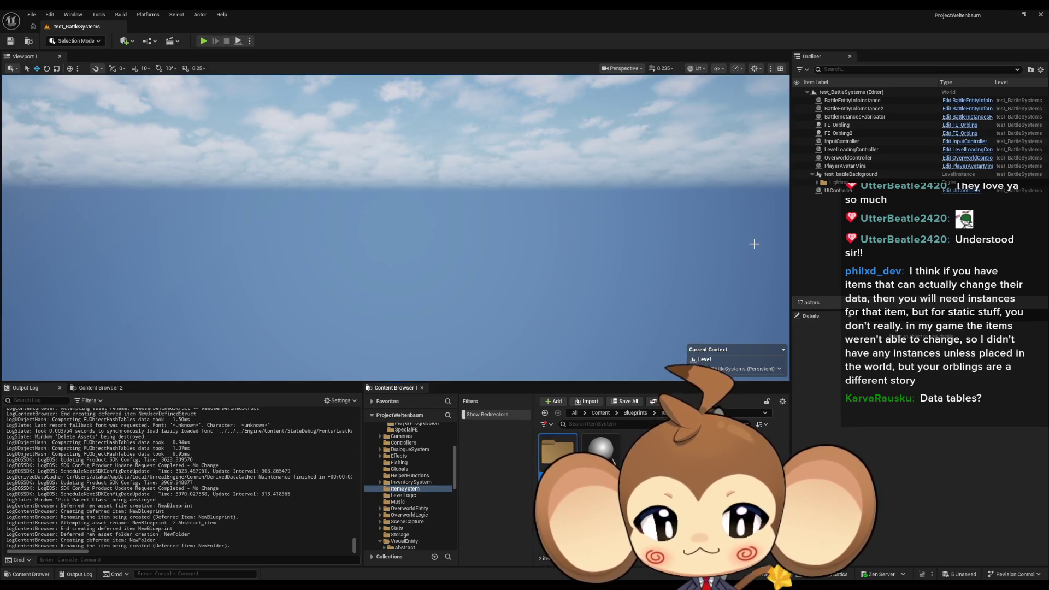
pyautogui.press('Return')
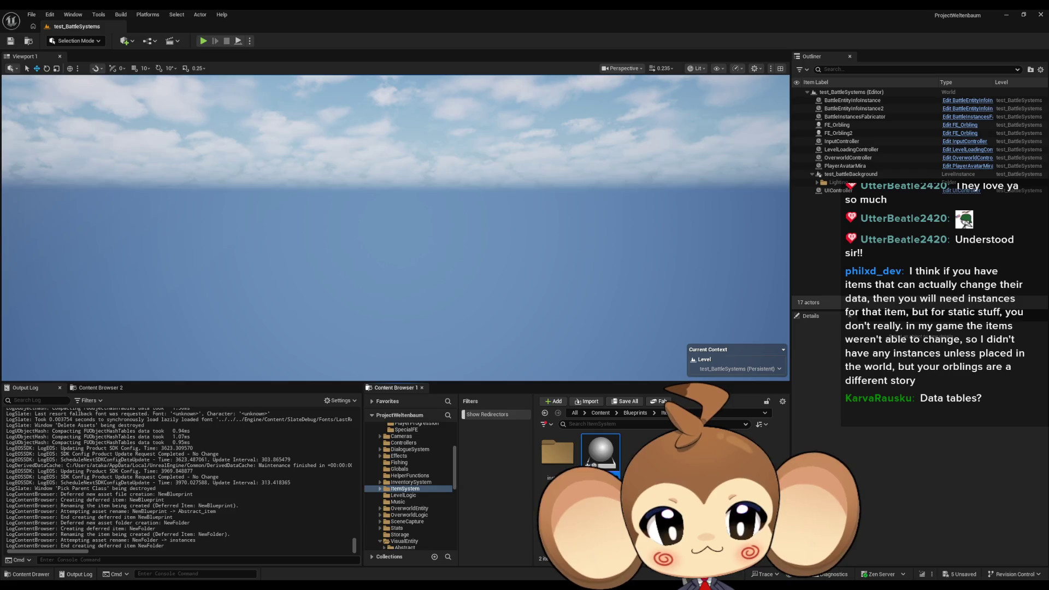
pyautogui.hotkey('ctrl', 's')
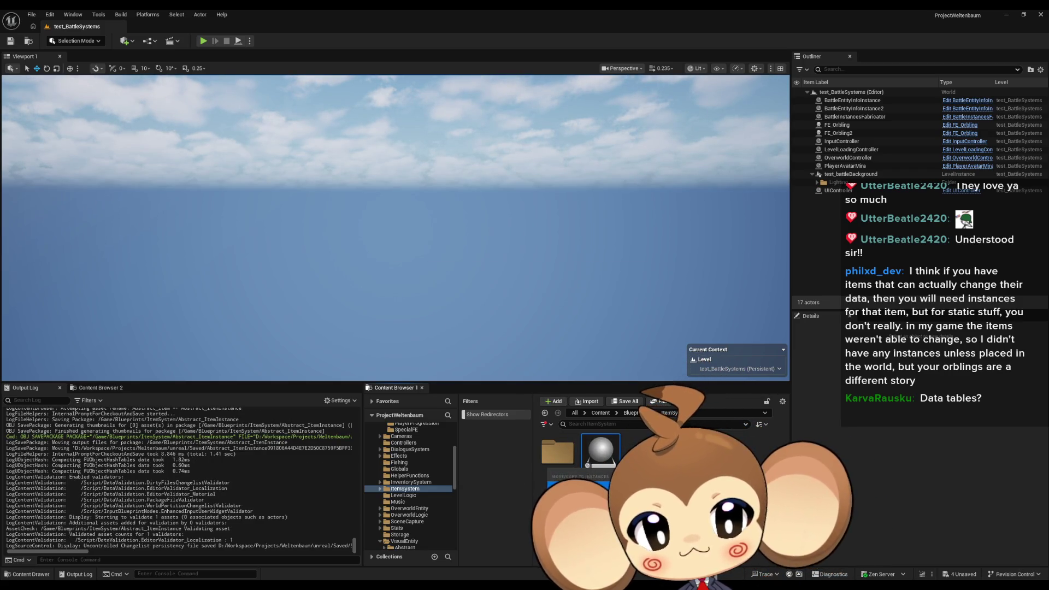
pyautogui.click(568, 486)
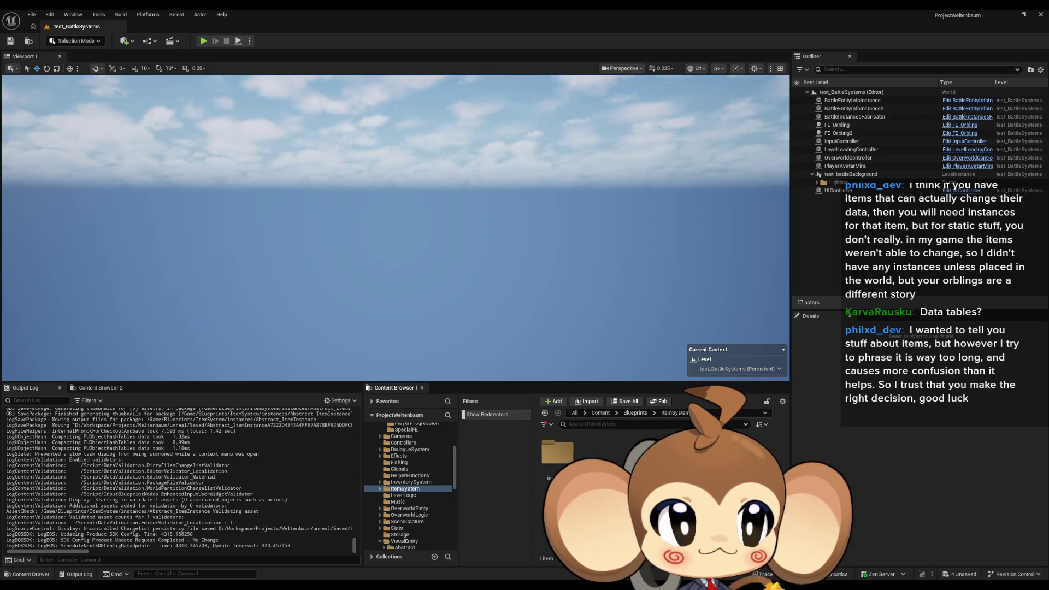
pyautogui.rightClick(631, 464)
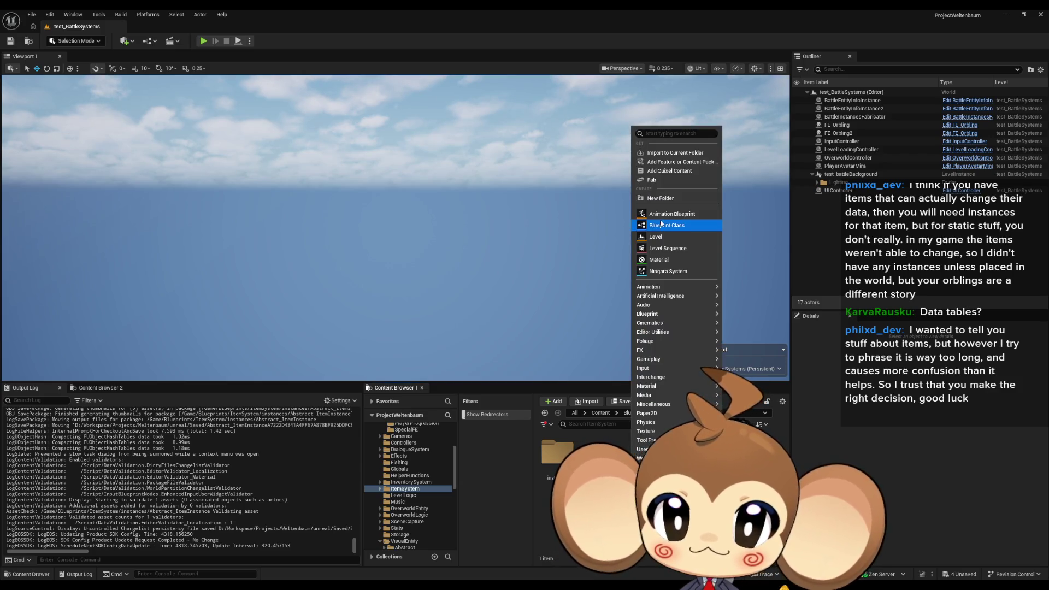
# Step: Add a 'template' folder beside instances in ItemSystem, then open the instances folder
pyautogui.click(660, 198)
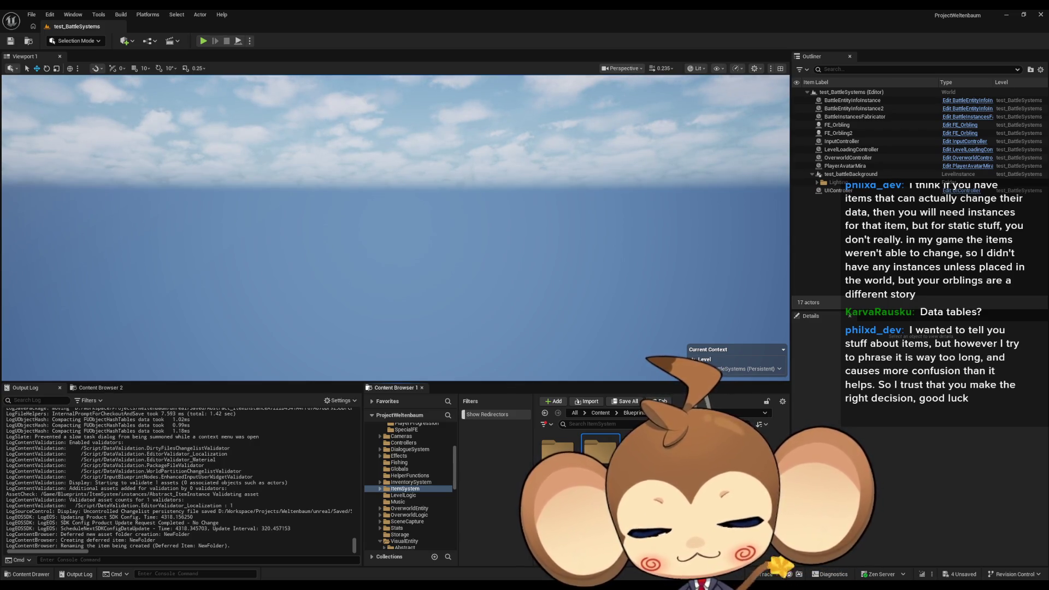
pyautogui.press('Return')
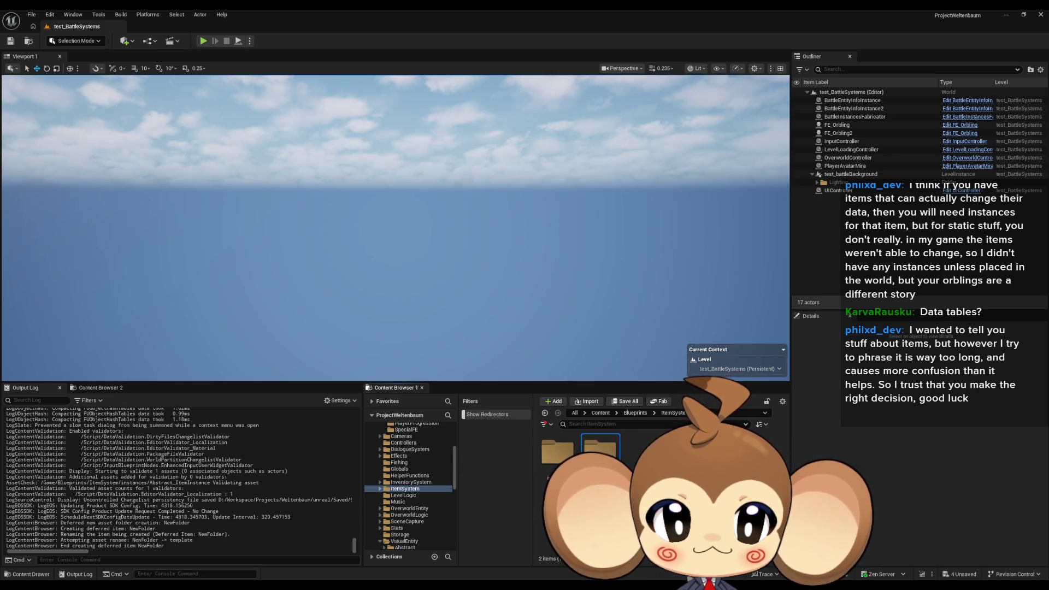
pyautogui.doubleClick(552, 466)
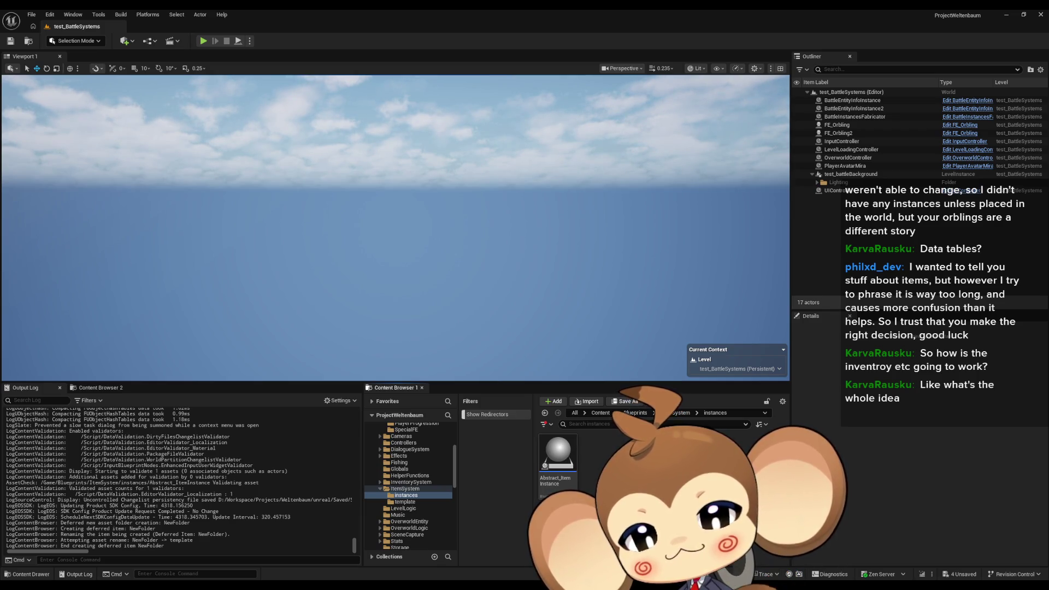
# Step: Open Abstract_ItemInstance from the instances folder in the Blueprint editor
pyautogui.click(557, 459)
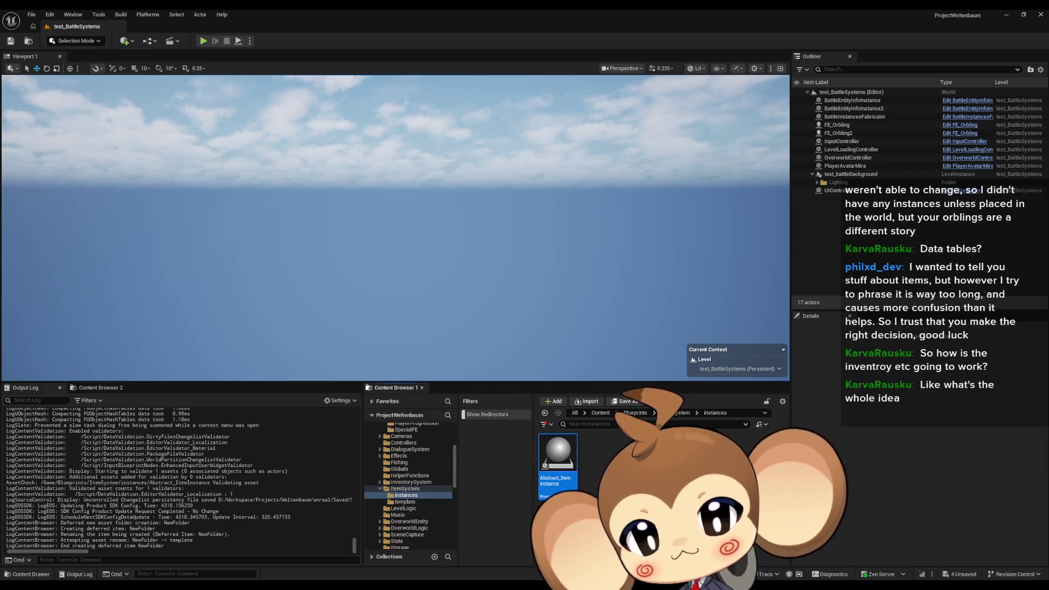
pyautogui.doubleClick(564, 453)
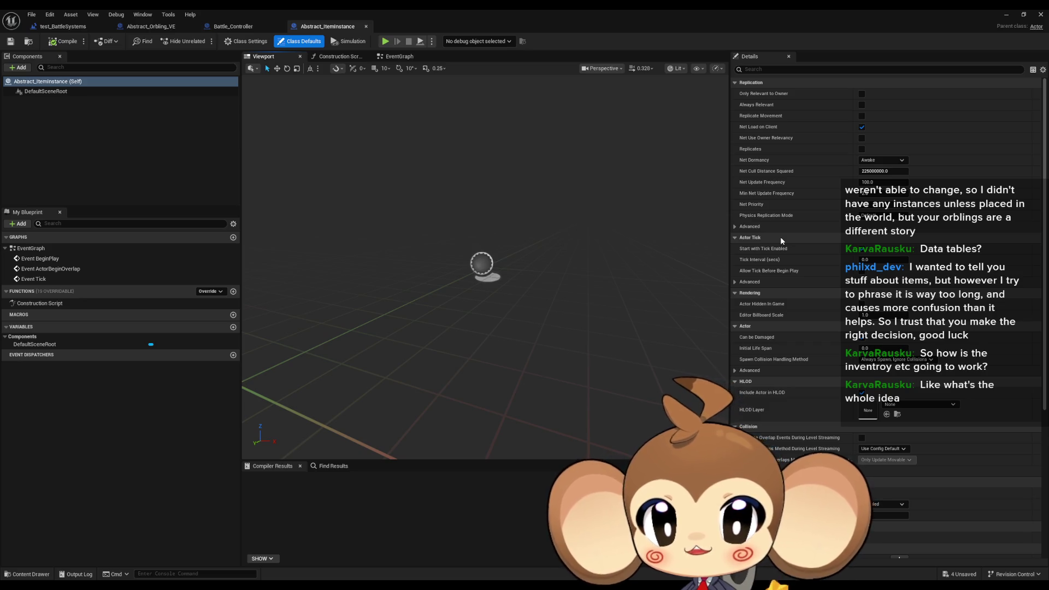
# Step: Untick Start with Tick Enabled in Abstract_ItemInstance's Class Defaults, then switch to the Paint diagram
pyautogui.click(239, 41)
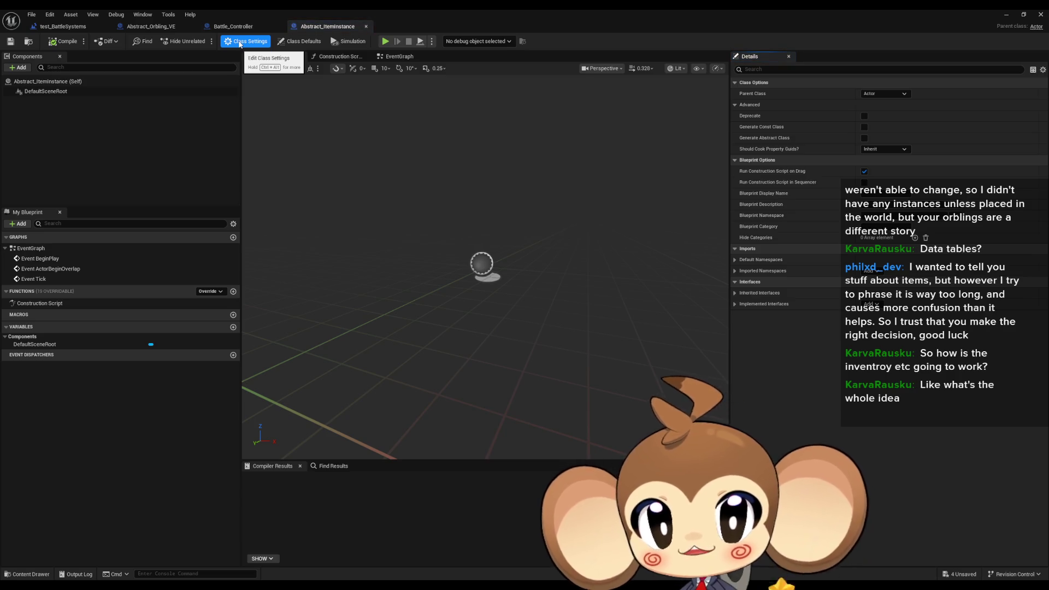
pyautogui.click(299, 42)
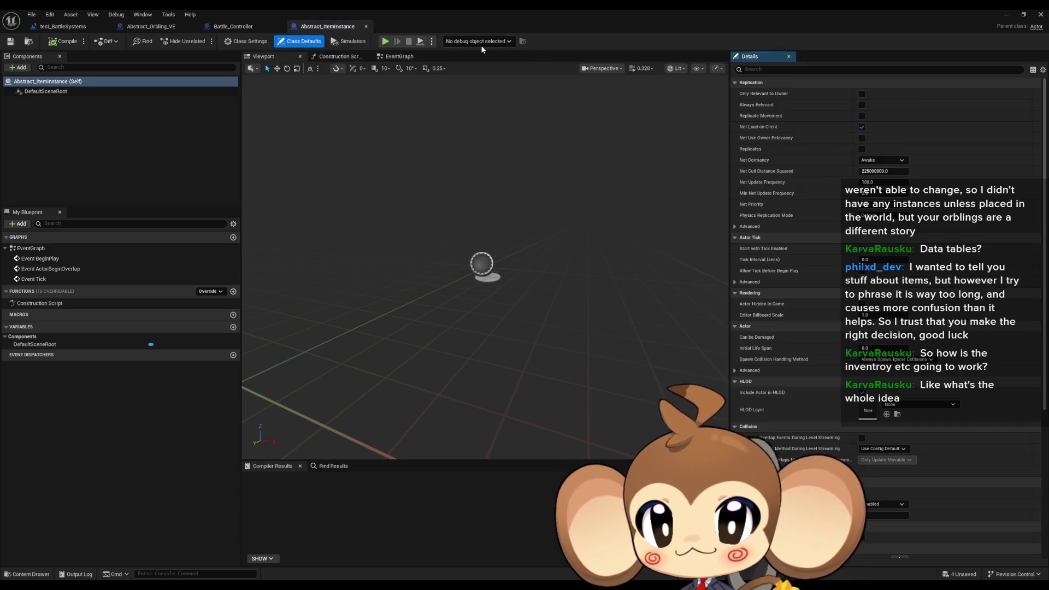
pyautogui.click(861, 248)
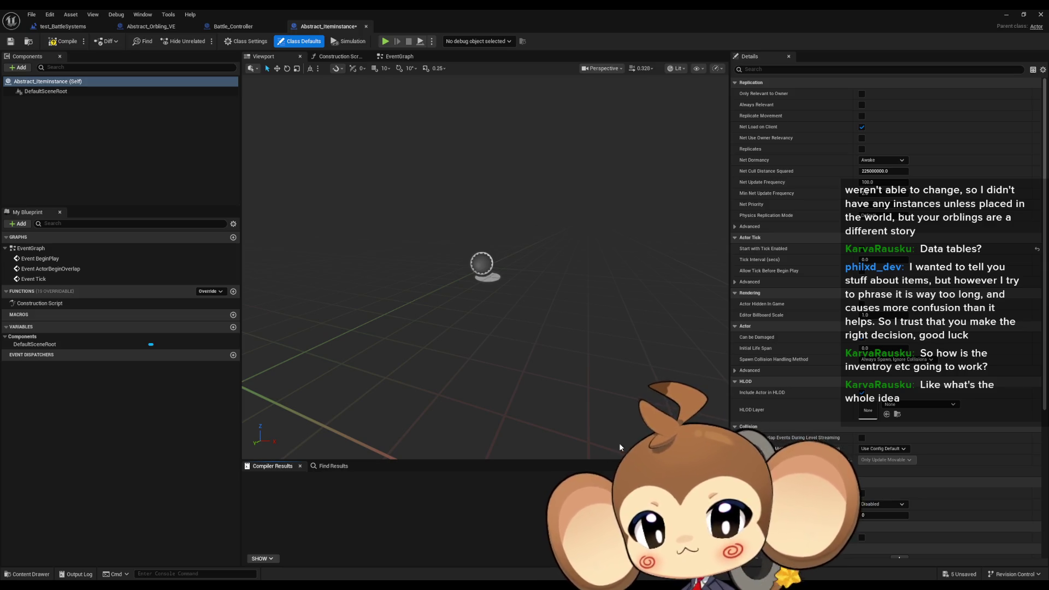
pyautogui.hotkey('alt', 'Tab')
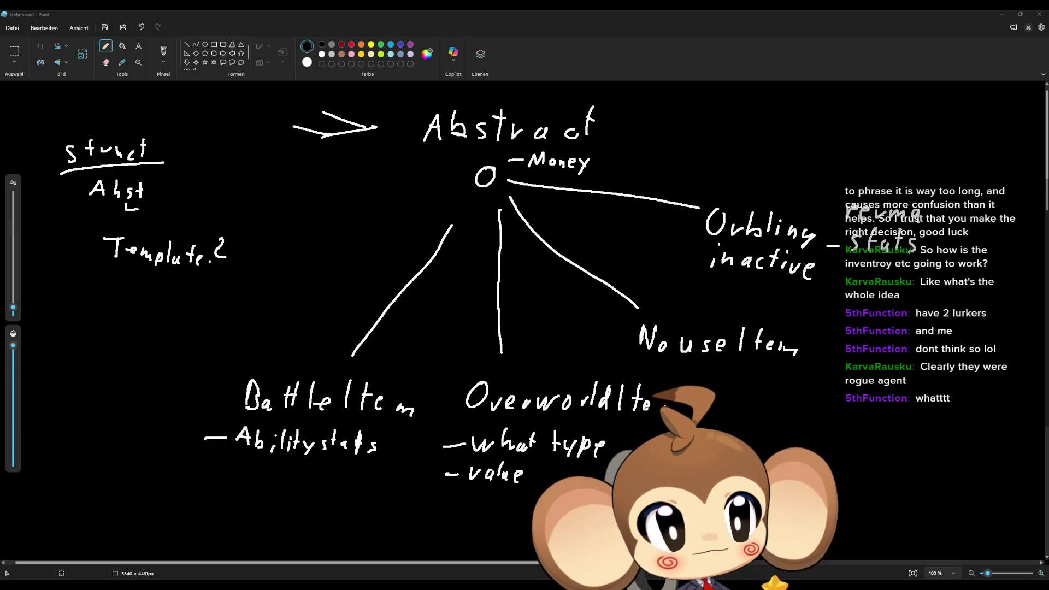
# Step: Start a Snipping Tool region capture with Win+Shift+S
pyautogui.press('super+shift+s')
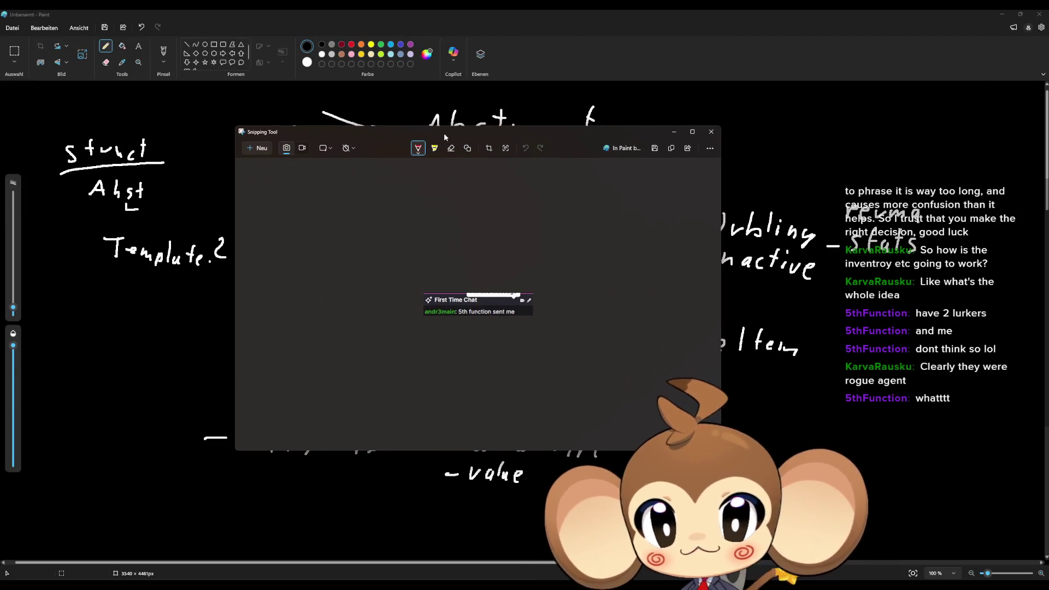
# Step: Copy the First Time Chat message snip to the clipboard and close Snipping Tool
pyautogui.scroll(3, 484, 322)
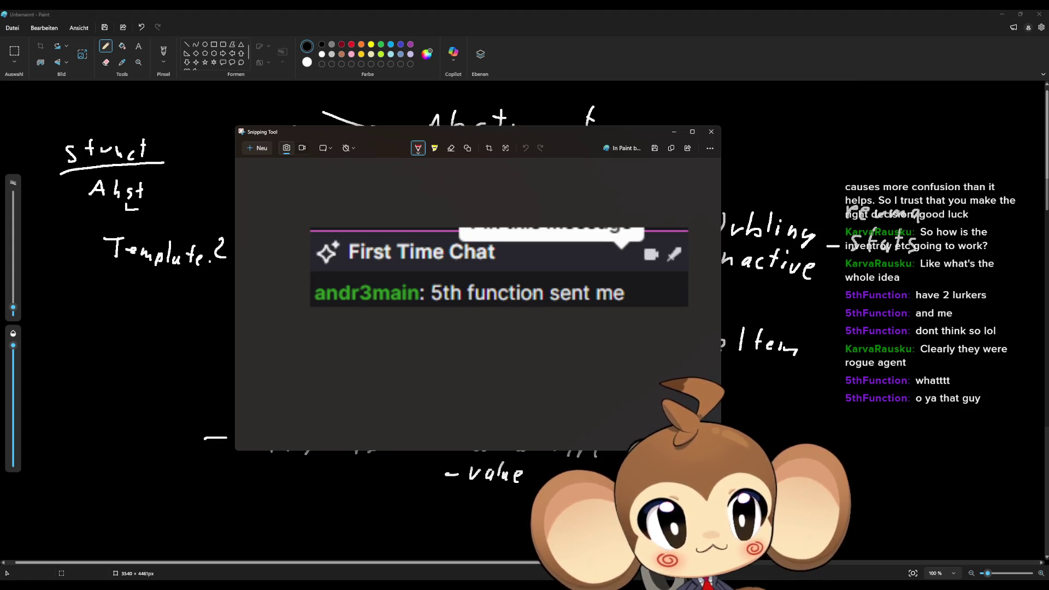
pyautogui.hotkey('ctrl', 'c')
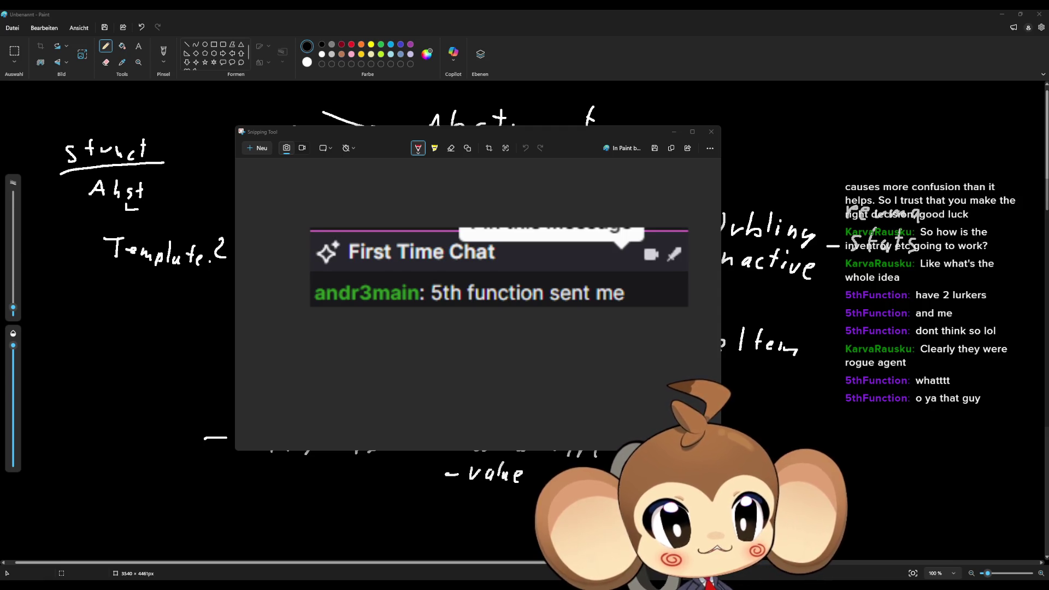
pyautogui.click(710, 132)
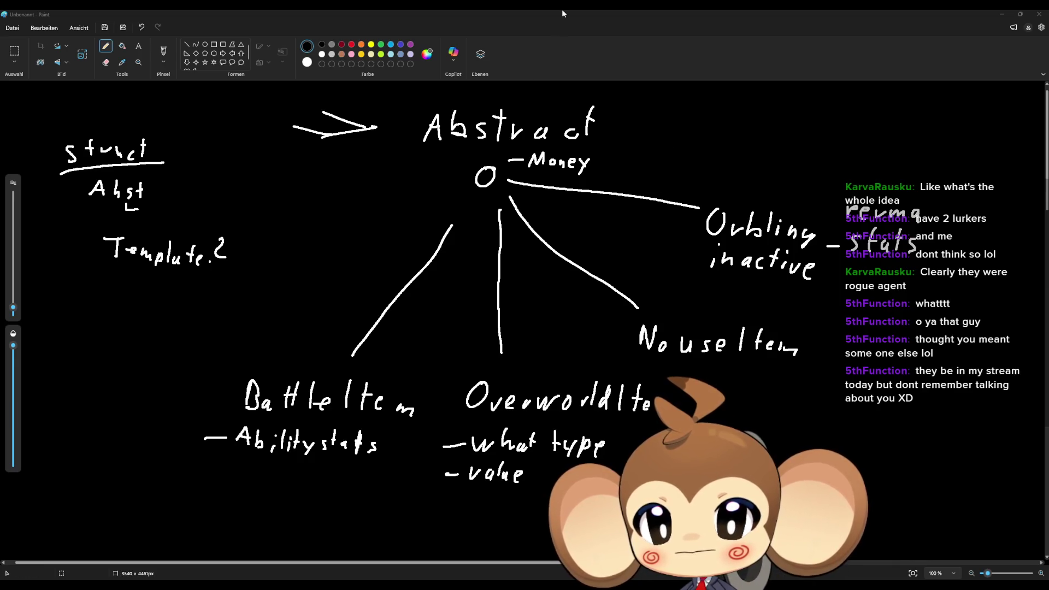
# Step: Minimize Paint and the Abstract_ItemInstance blueprint editor to return to the level editor
pyautogui.click(1004, 15)
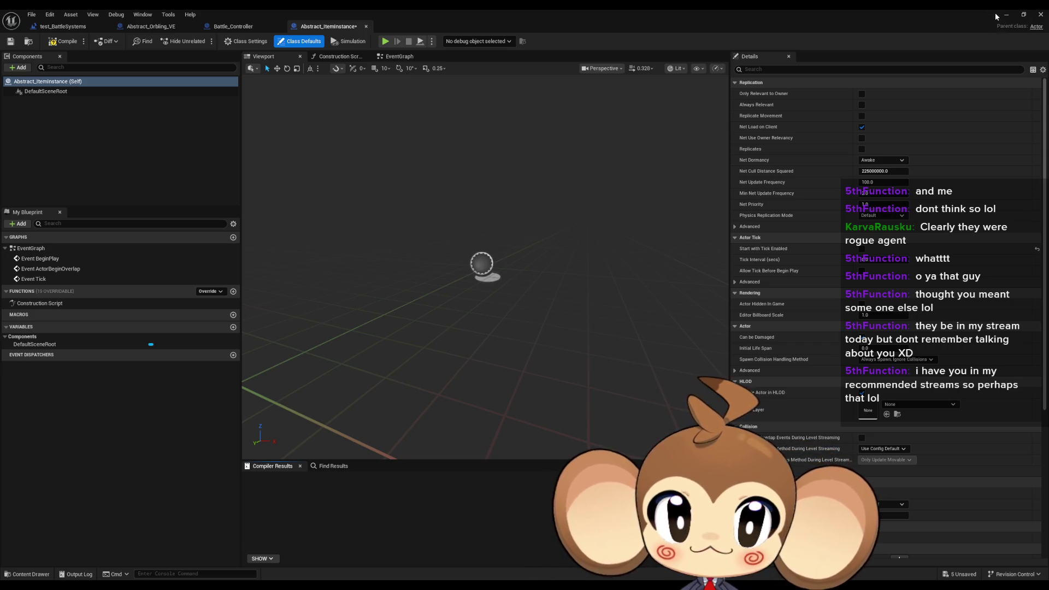
pyautogui.click(1006, 15)
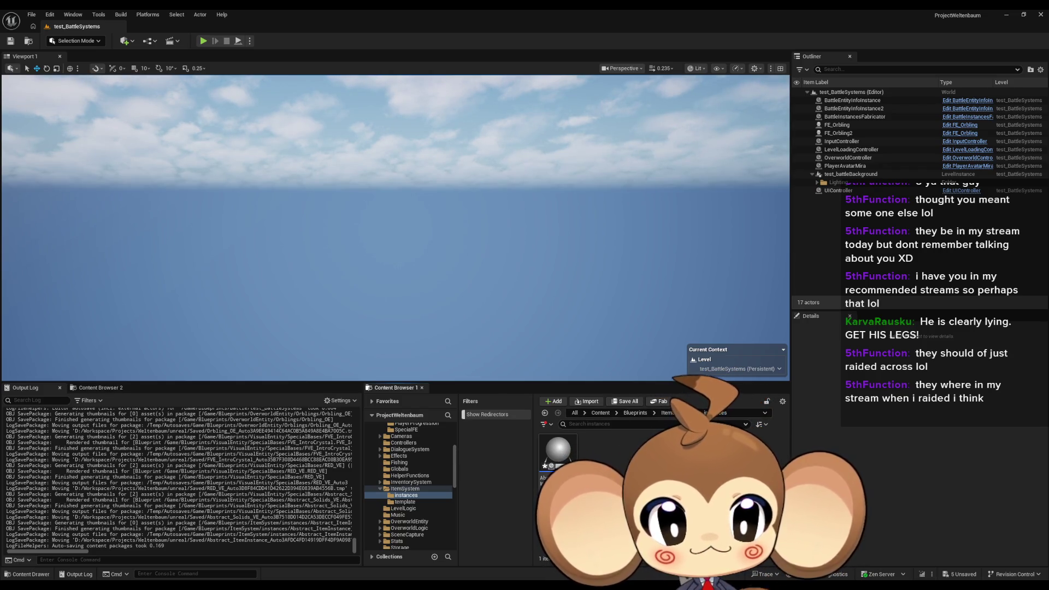
# Step: Bring up the context menu for the Abstract_ItemInstance asset in the instances folder
pyautogui.rightClick(557, 453)
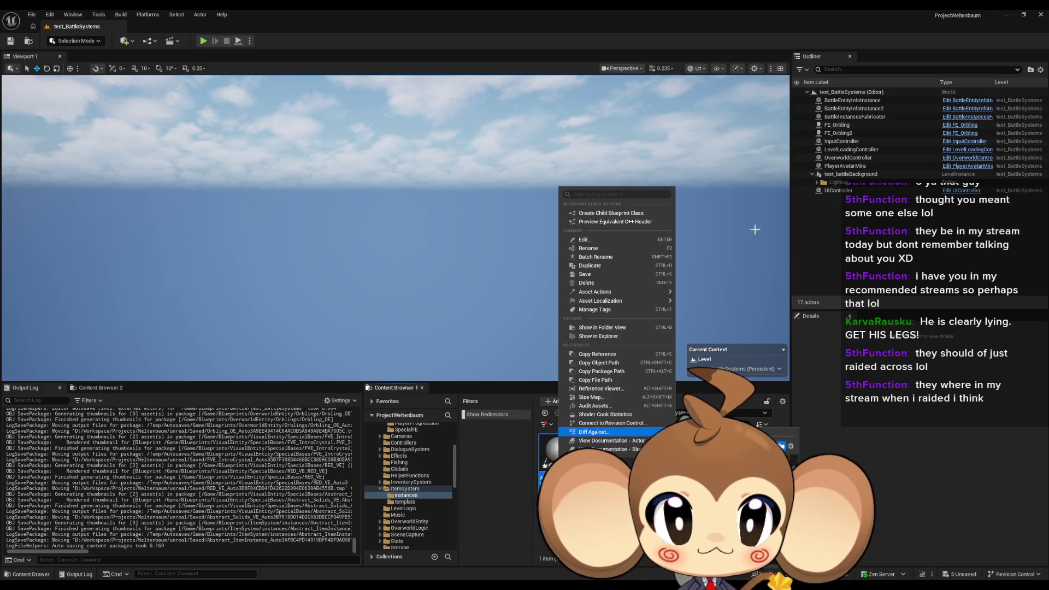
# Step: Create a child blueprint of Abstract_ItemInstance named II_Orbling, then rename it ItemIns_Orbling
pyautogui.click(639, 215)
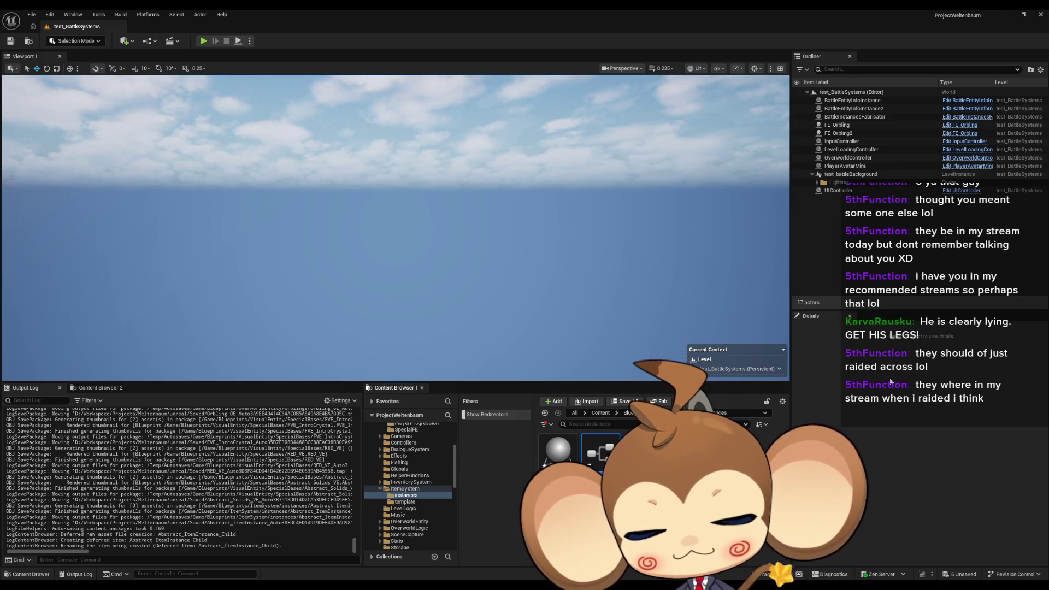
pyautogui.press('Return')
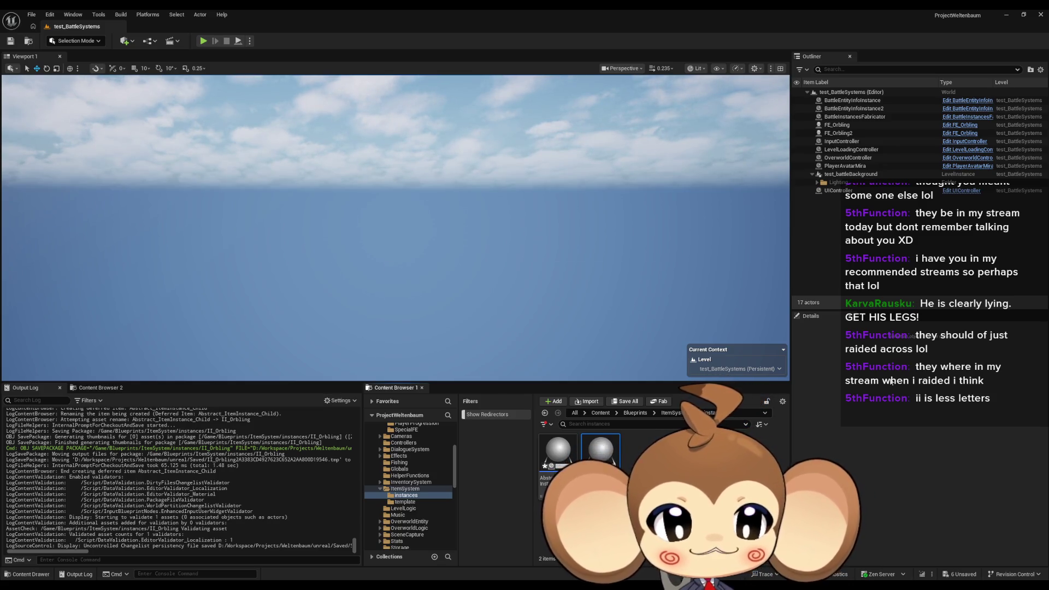
pyautogui.press('Return')
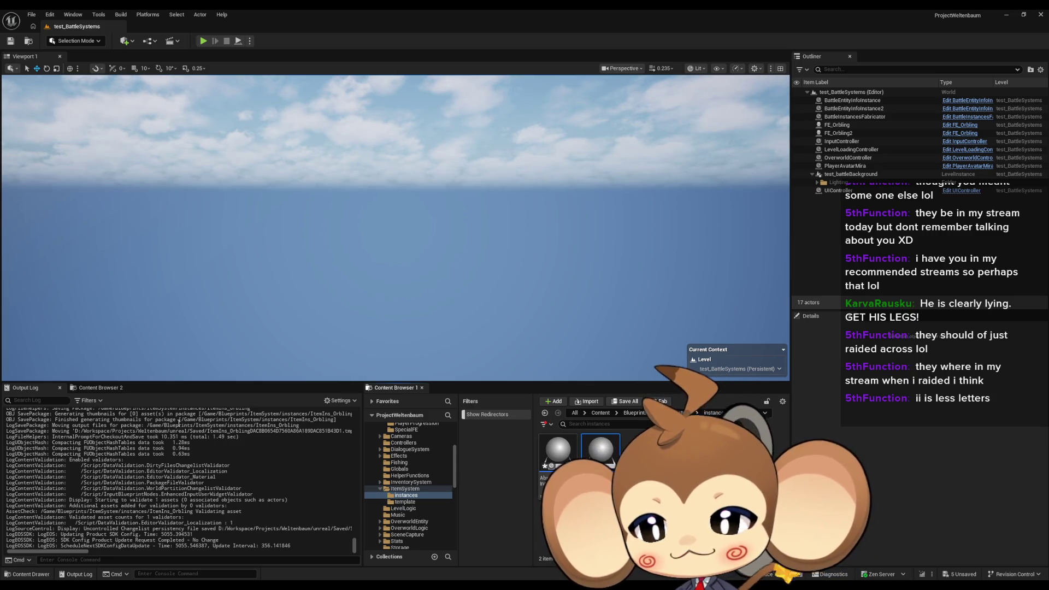
pyautogui.click(104, 389)
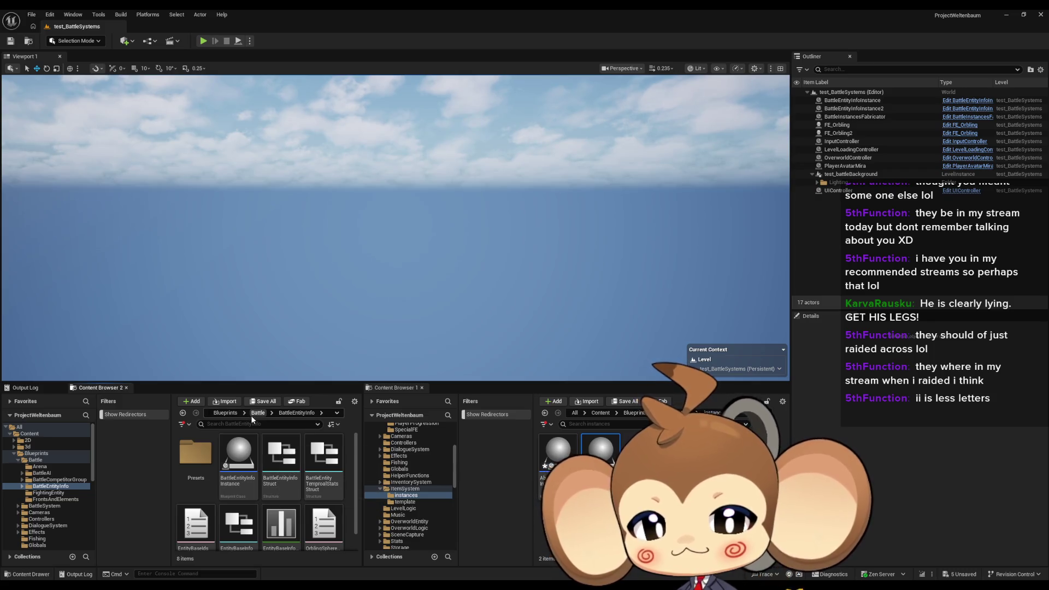
# Step: In Content Browser 2, open BattleEntityInfoInstance from the Battle/BattleEntityInfo folder
pyautogui.click(258, 413)
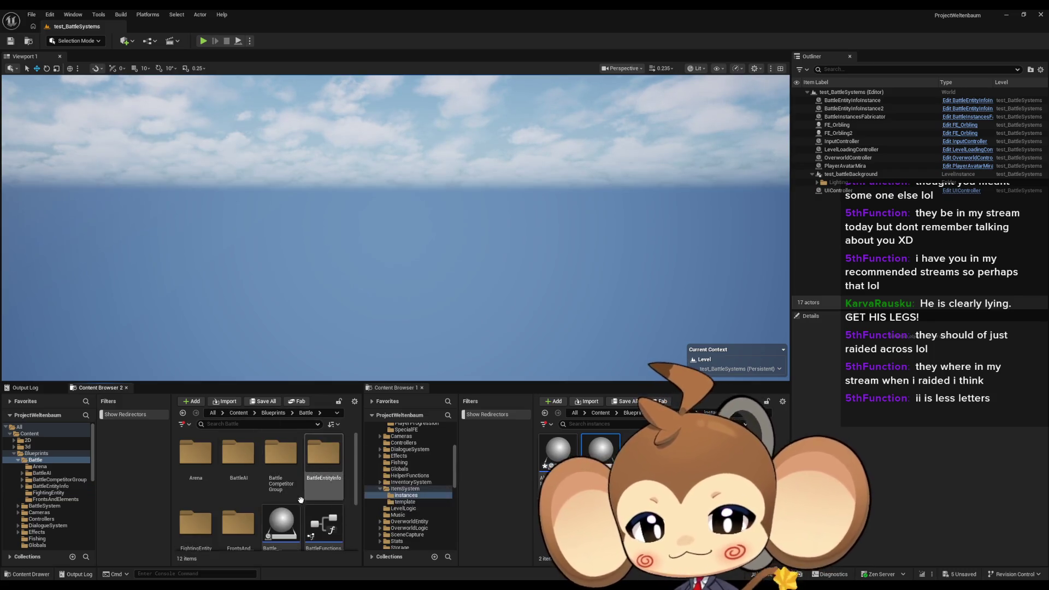
pyautogui.moveTo(338, 512)
pyautogui.scroll(-1, 336, 508)
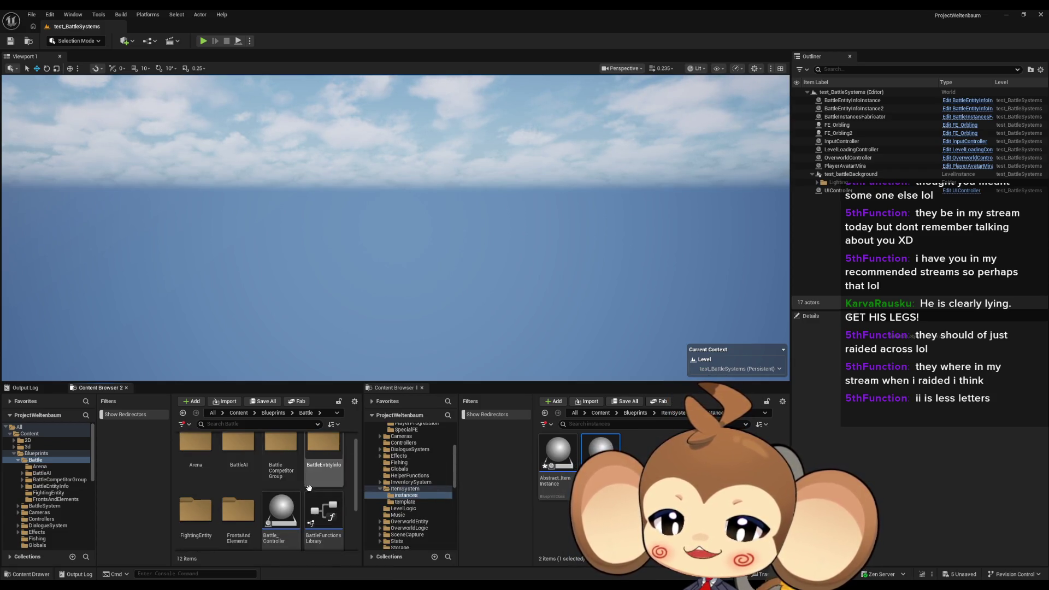
pyautogui.click(199, 519)
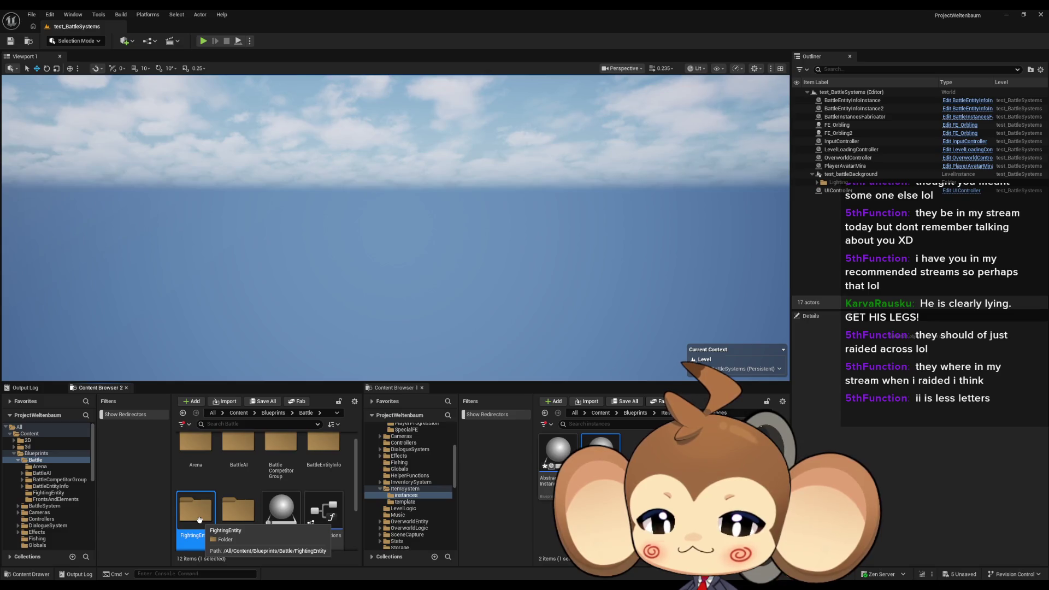
pyautogui.doubleClick(323, 444)
pyautogui.moveTo(339, 544)
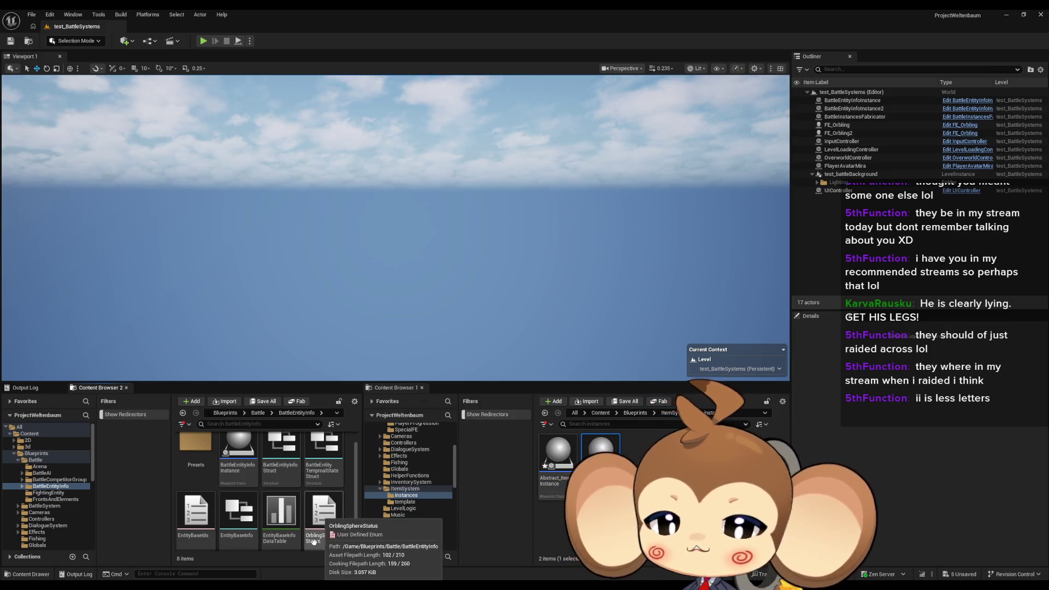
pyautogui.click(242, 449)
pyautogui.doubleClick(242, 449)
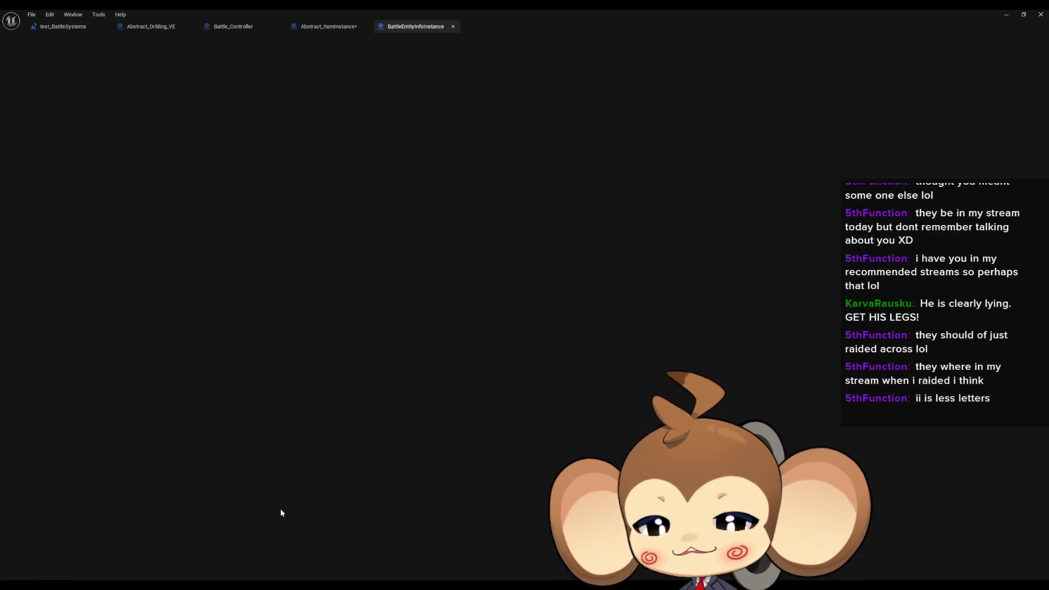
# Step: Close the BattleEntityInfoInstance blueprint and shrink the editor to a floating window
pyautogui.click(59, 374)
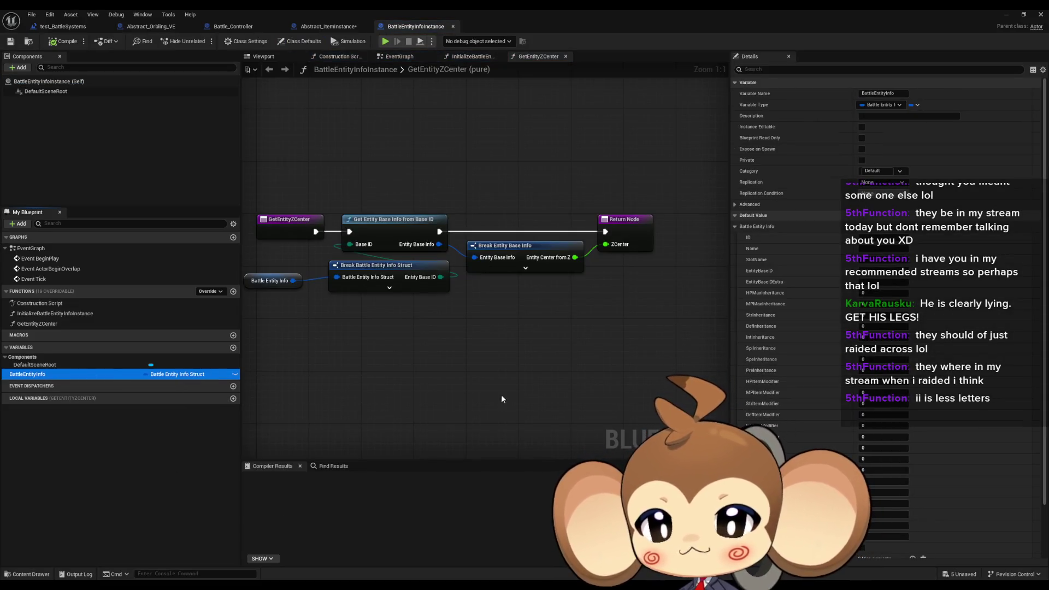
pyautogui.middleClick(404, 26)
pyautogui.doubleClick(407, 18)
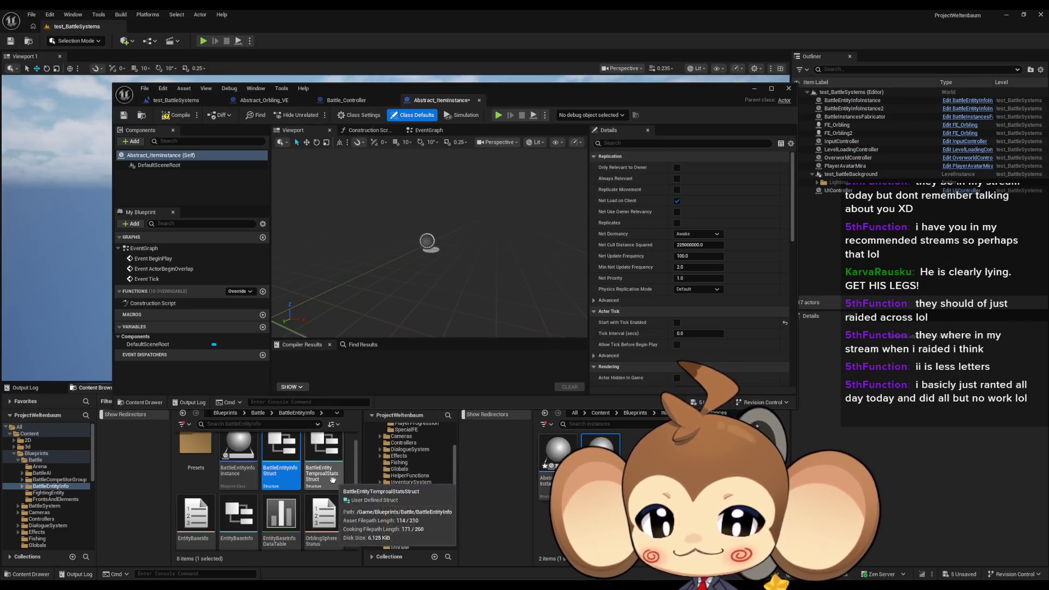
# Step: Open BattleEntityInfoStruct and scroll its Integer fields such as HPMaxInInstance, Exp and Level
pyautogui.doubleClick(274, 456)
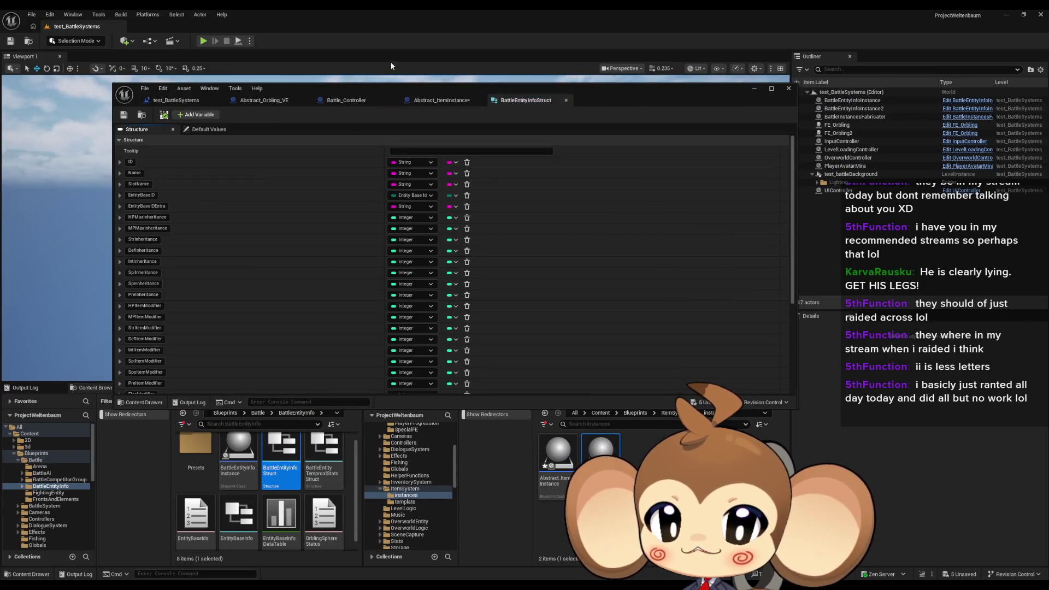
pyautogui.moveTo(359, 87); pyautogui.dragTo(280, 86)
pyautogui.scroll(-5, 159, 210)
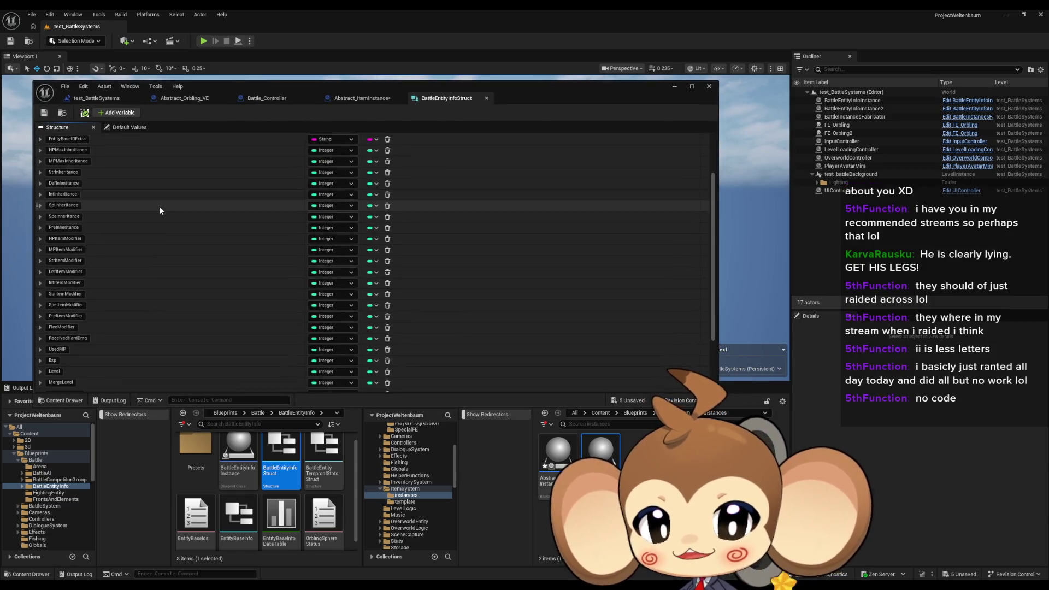
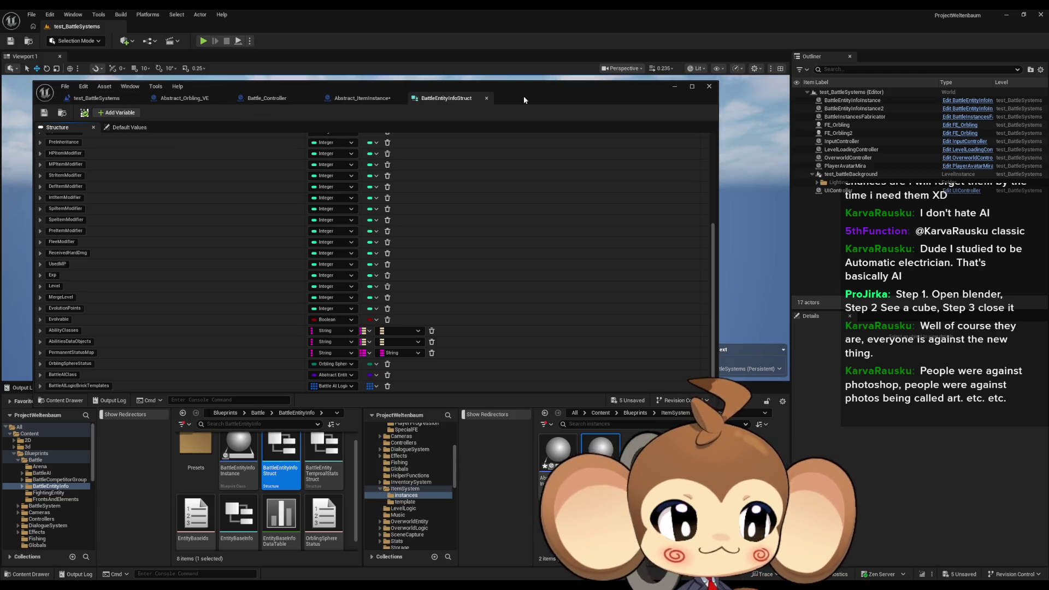
# Step: Move the floating BattleEntityInfoStruct editor window slightly to the right
pyautogui.moveTo(524, 96); pyautogui.dragTo(582, 75)
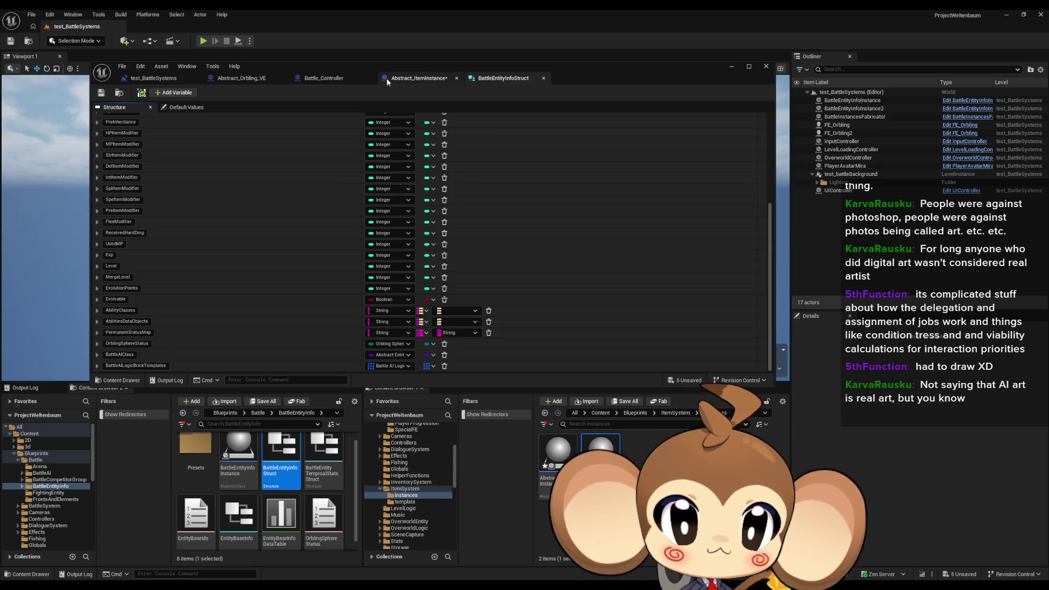
# Step: Open the ItemIns_Orbling blueprint from the instances folder, starting from the Abstract_ItemInstance tab
pyautogui.click(421, 79)
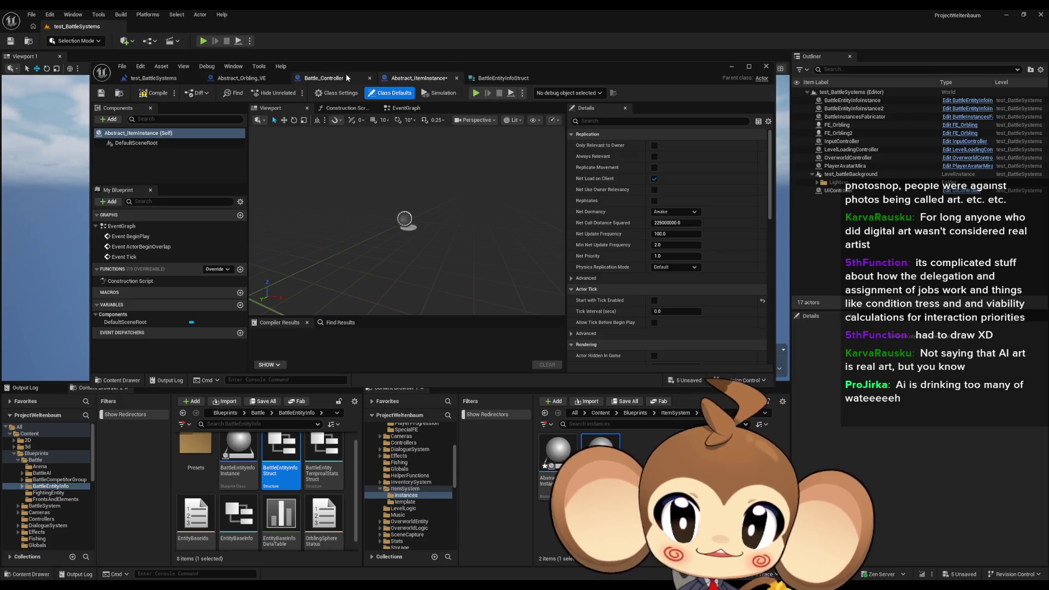
pyautogui.click(655, 480)
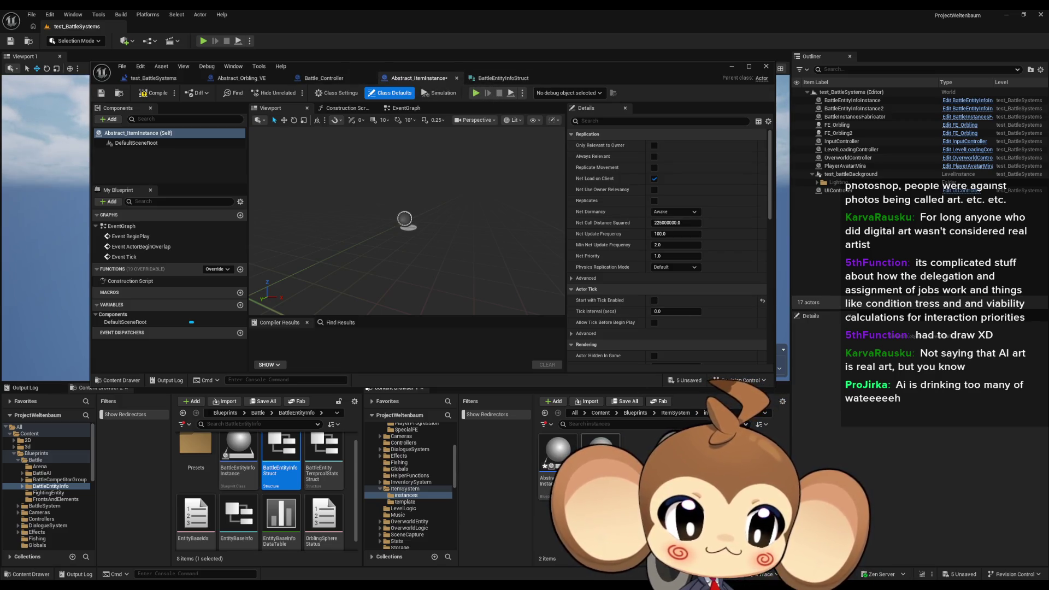
pyautogui.doubleClick(601, 454)
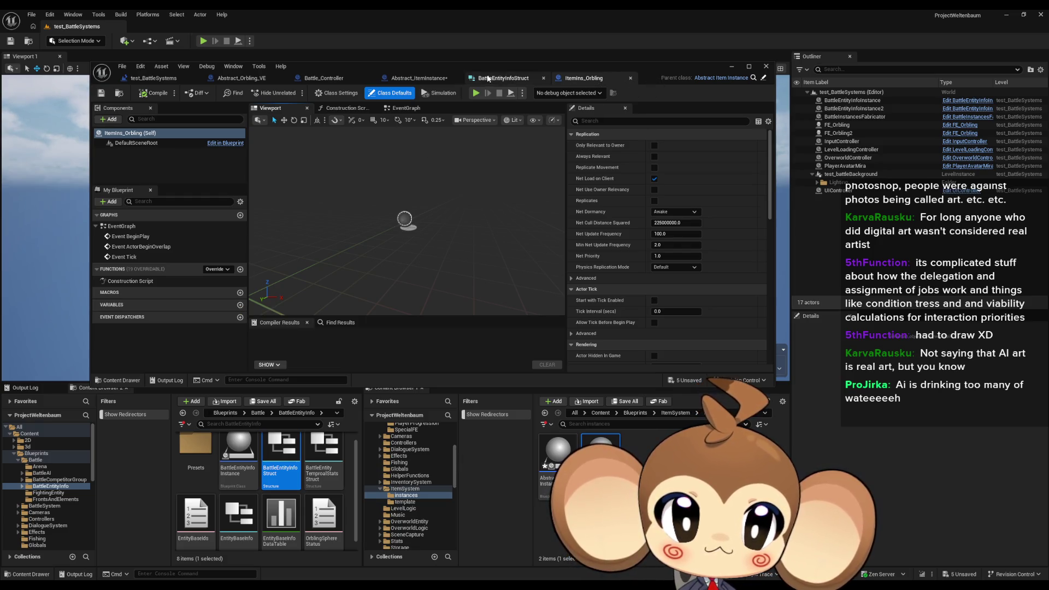
# Step: Add a BattleEntityInfoStruct variable and set its type to Battle Entity Info Struct via search 'batt ent info st'
pyautogui.click(240, 305)
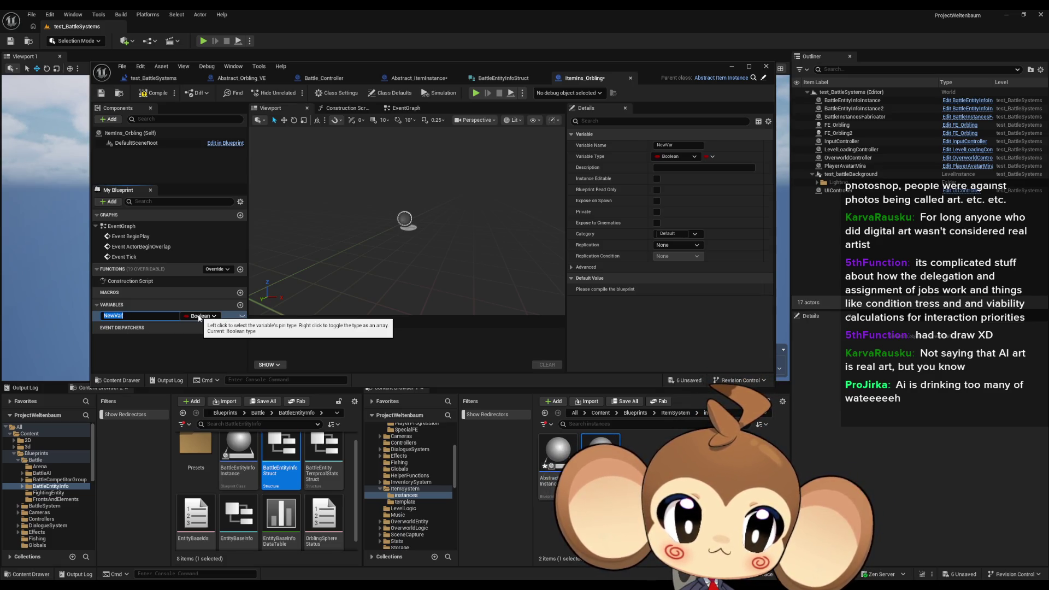
pyautogui.write('BattleEnti')
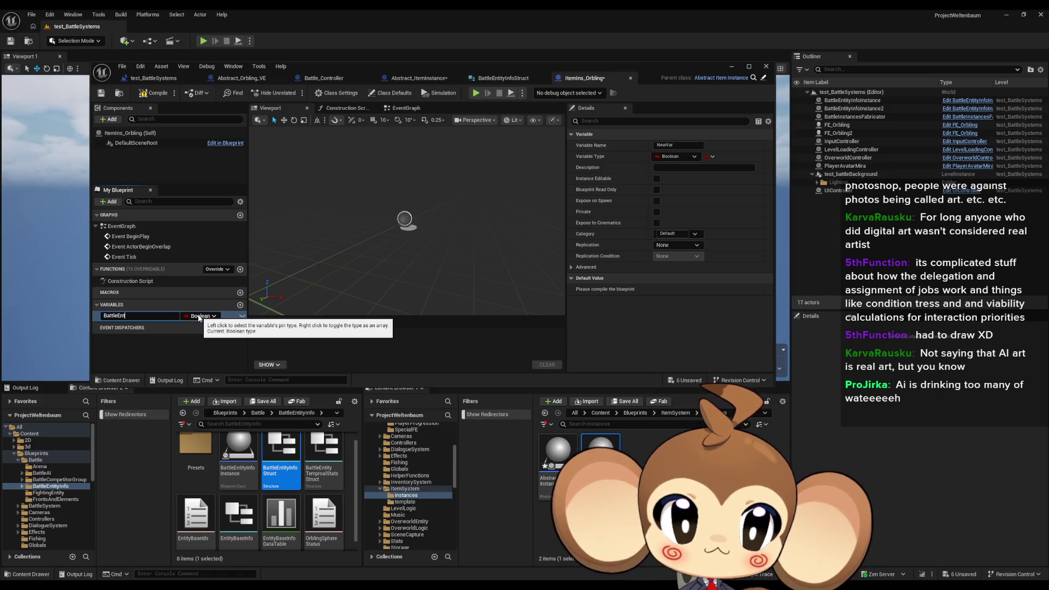
pyautogui.write('tyInfoStruct')
pyautogui.press('Return')
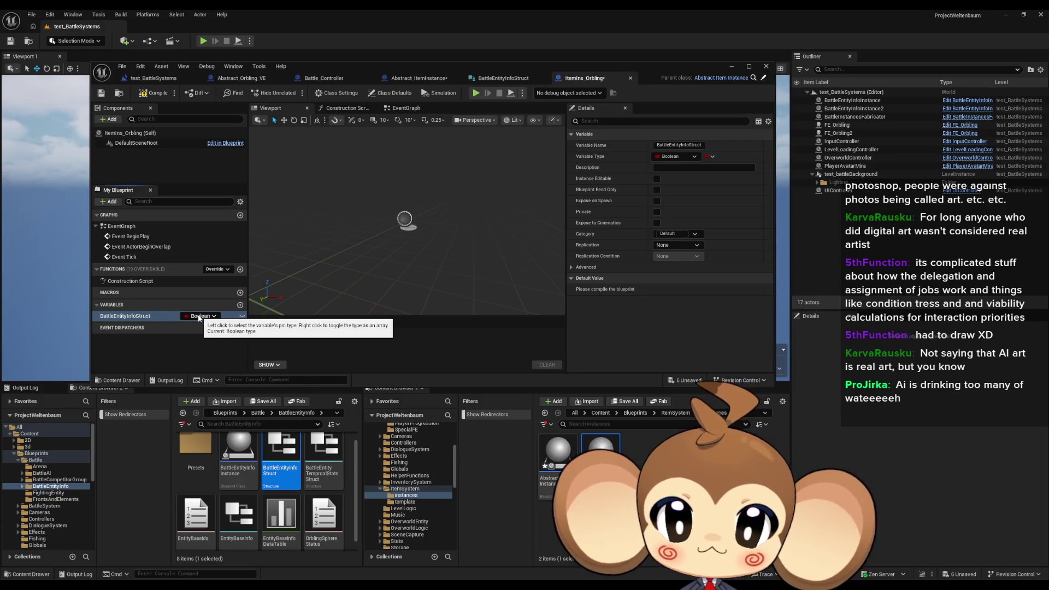
pyautogui.click(199, 316)
pyautogui.write('batt')
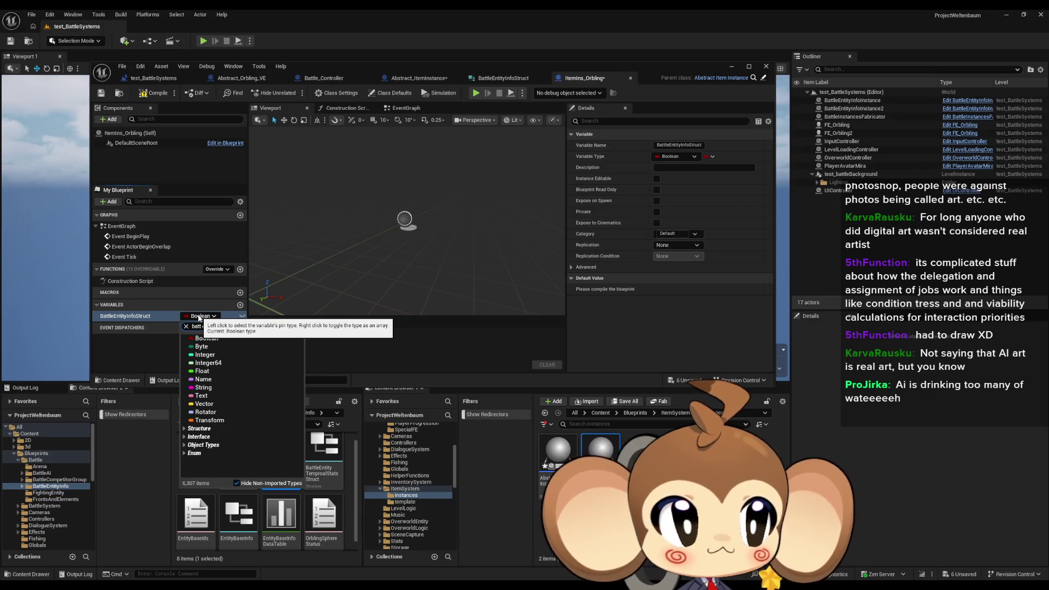
pyautogui.write(' ent info st')
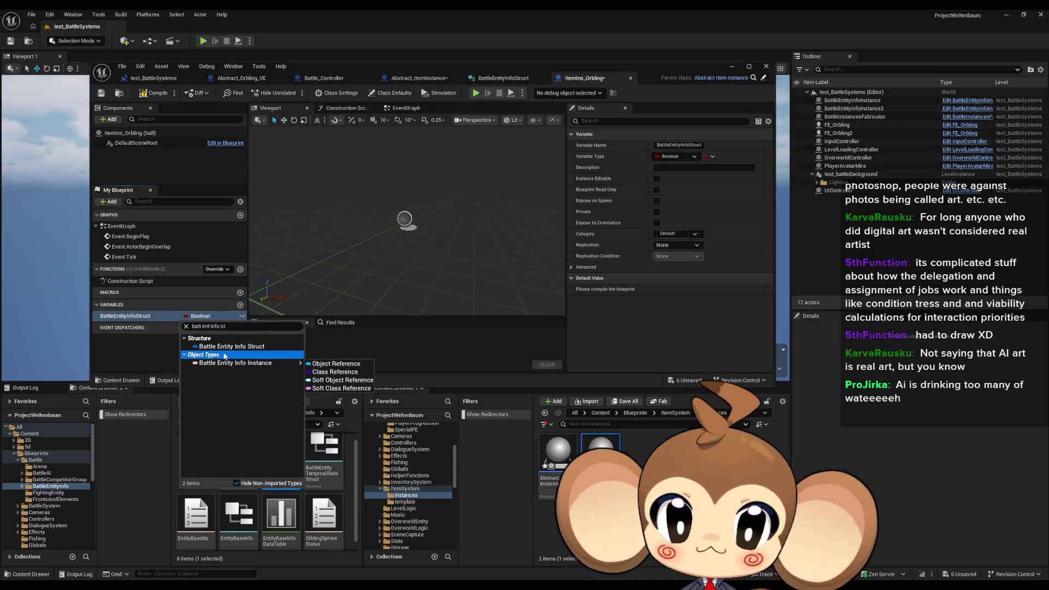
pyautogui.click(237, 347)
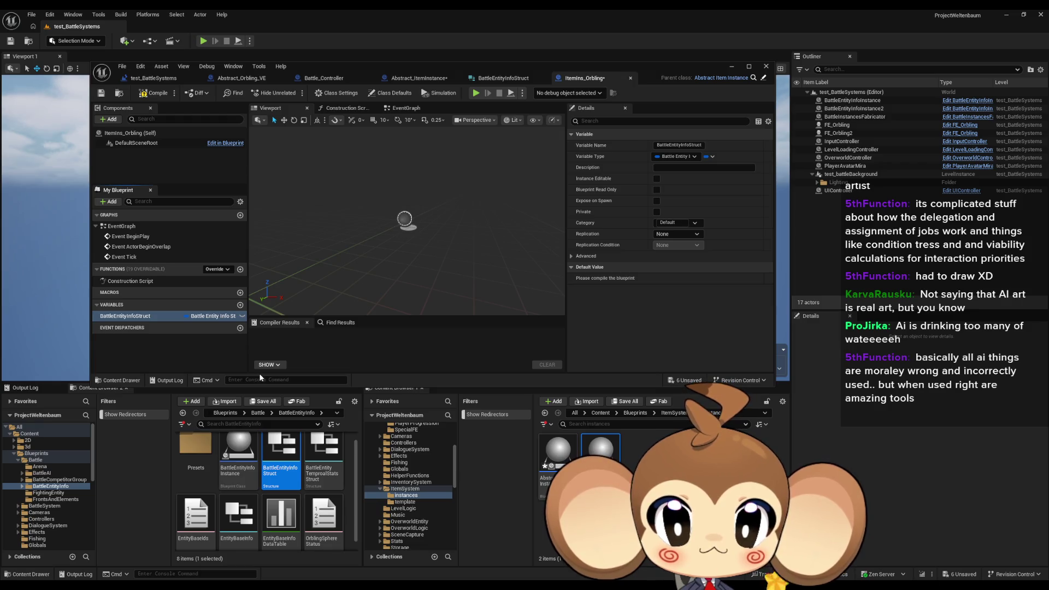
# Step: Compile ItemIns_Orbling, saving it to /Game/Blueprints/ItemSystem/instances
pyautogui.click(154, 93)
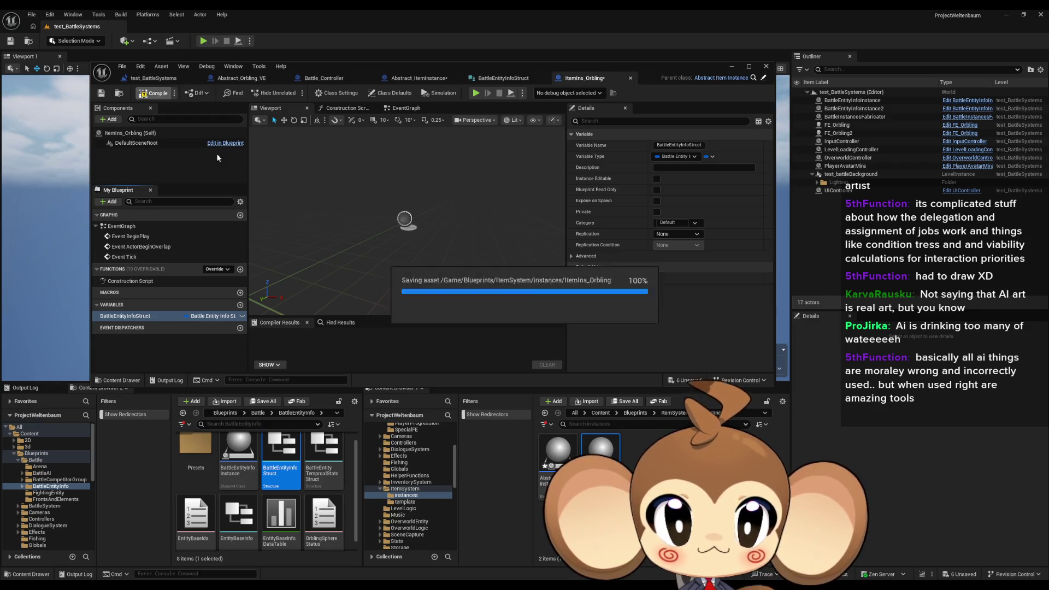